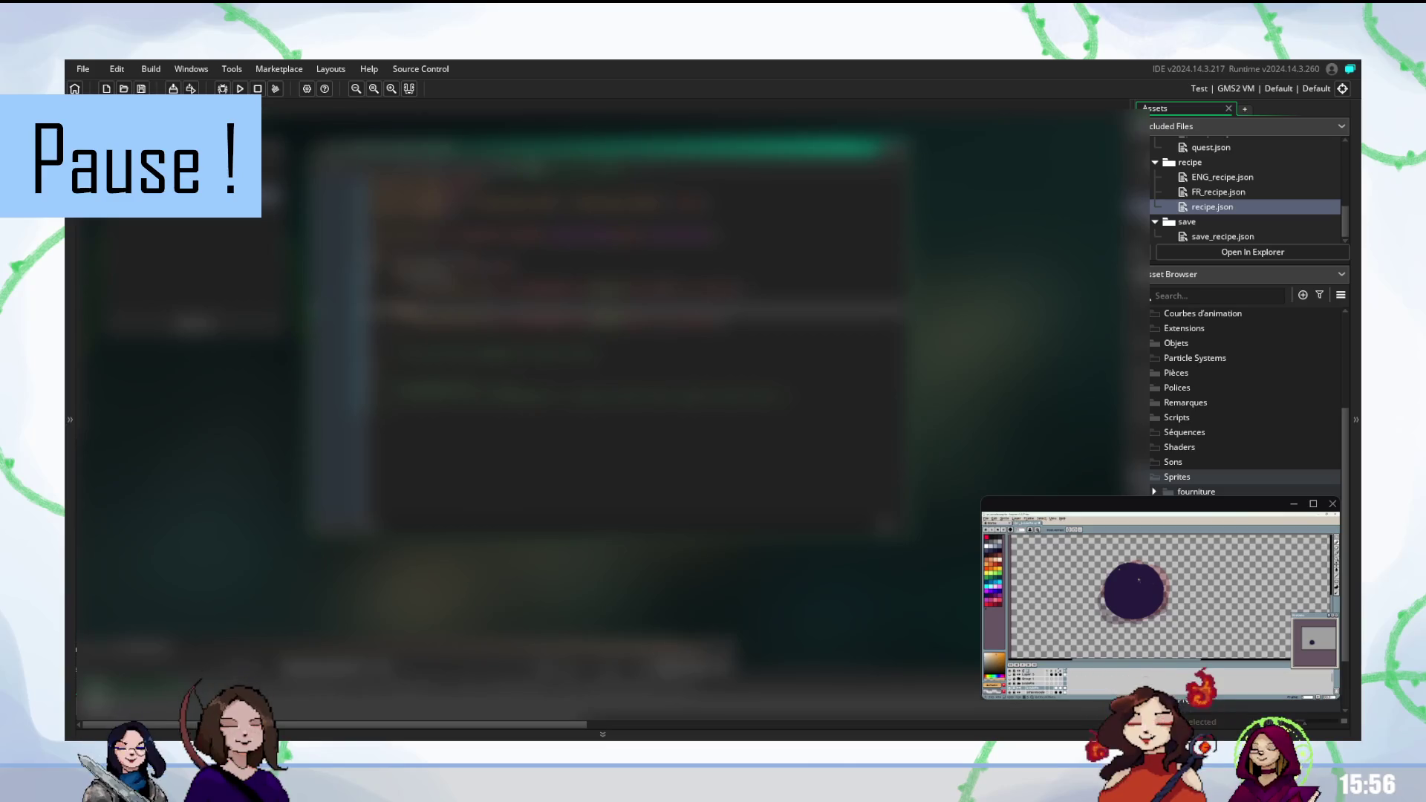
Paint a white swirl arrow inside the orb and a pale outline along its right edge
left_click(520, 286)
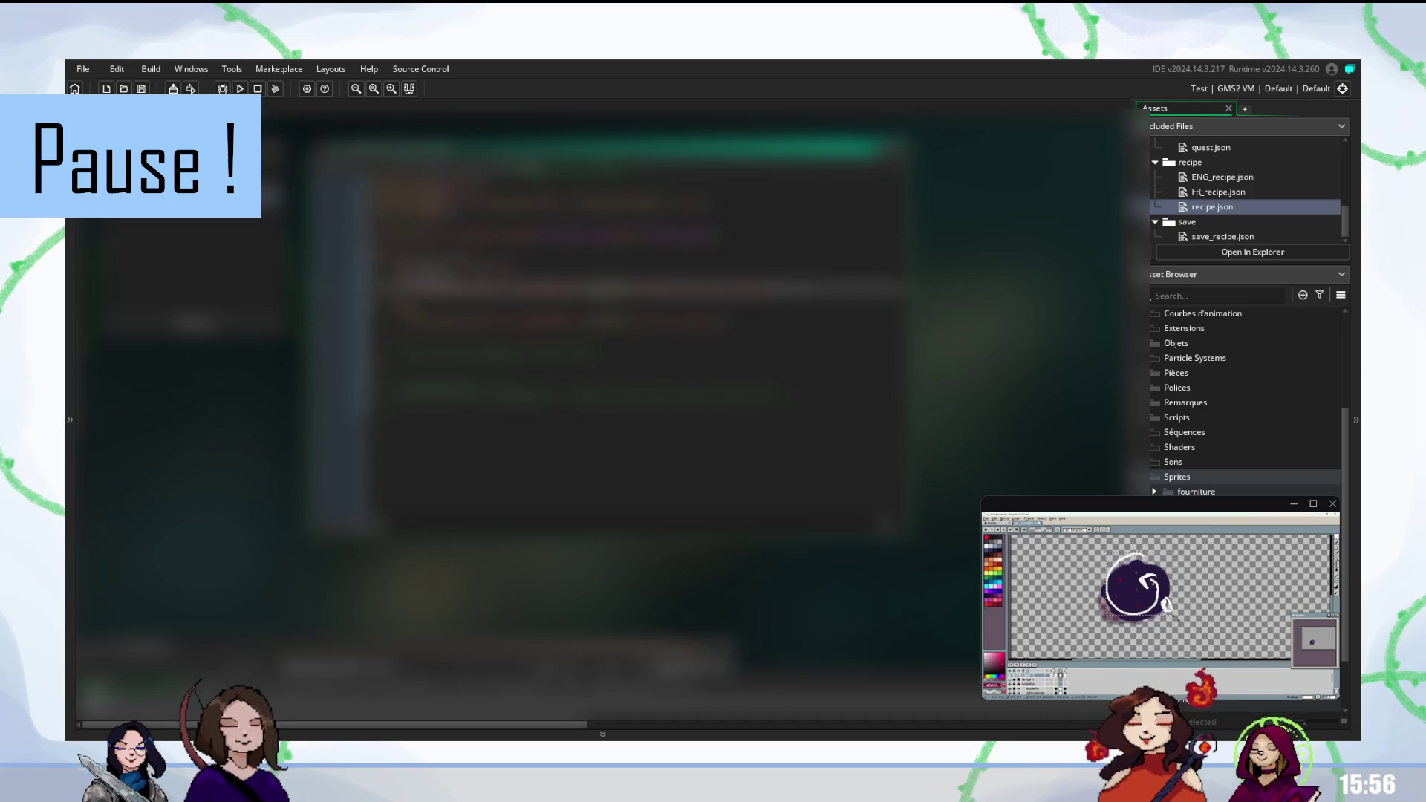
key("F5")
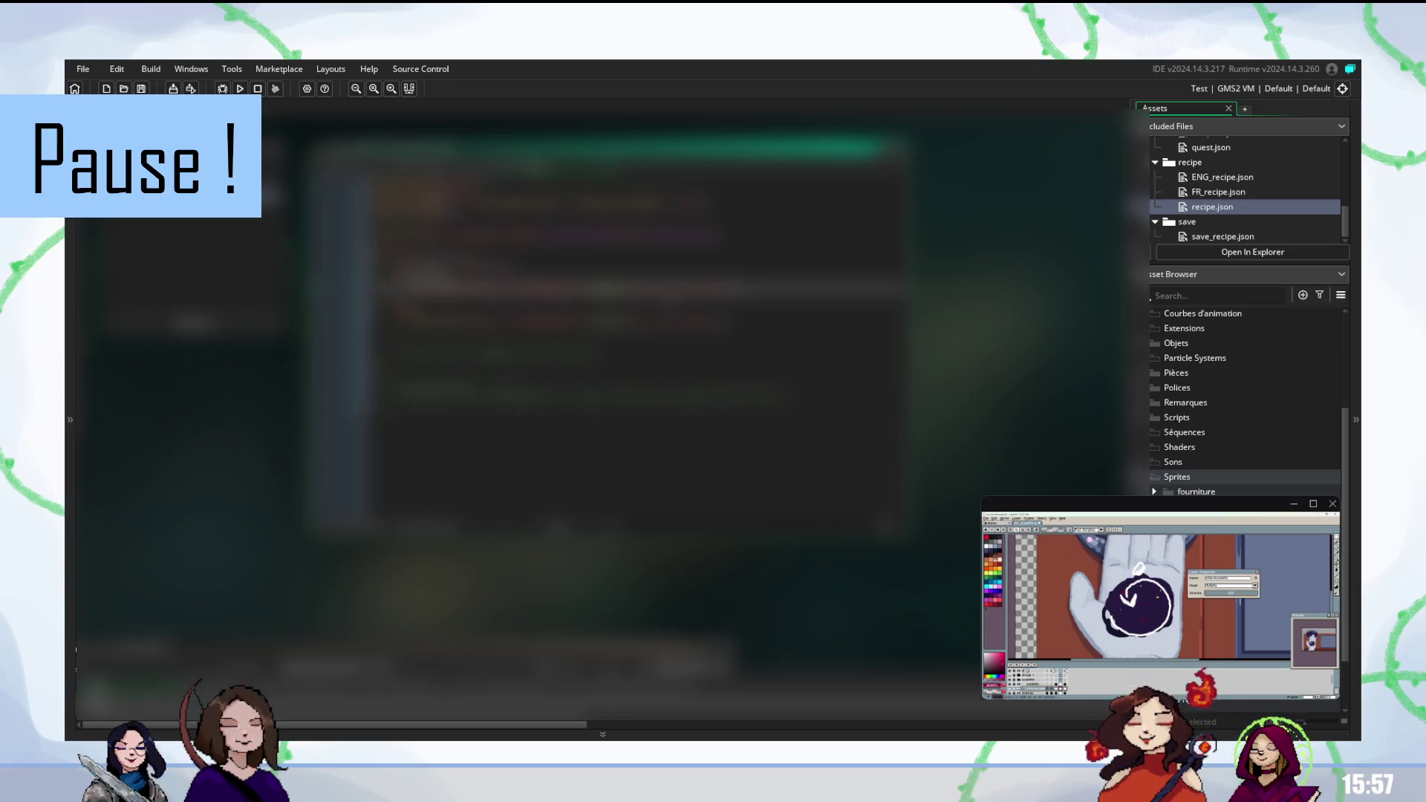
Paste the copied swirl orb into the scene image over the glove's palm
key("F5")
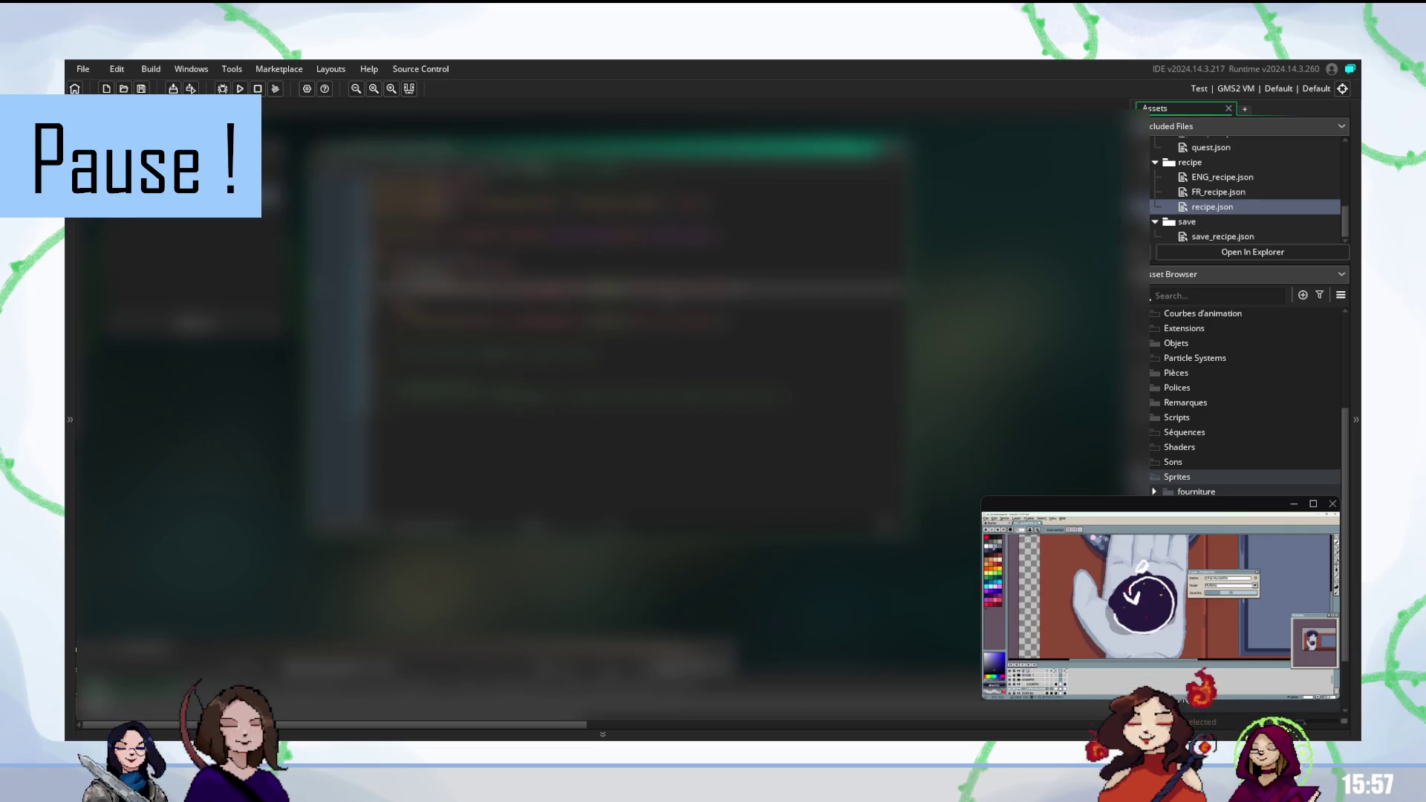
Adjust the white swirl pixels on the pasted orb, then zoom out to check the scene
key("F5")
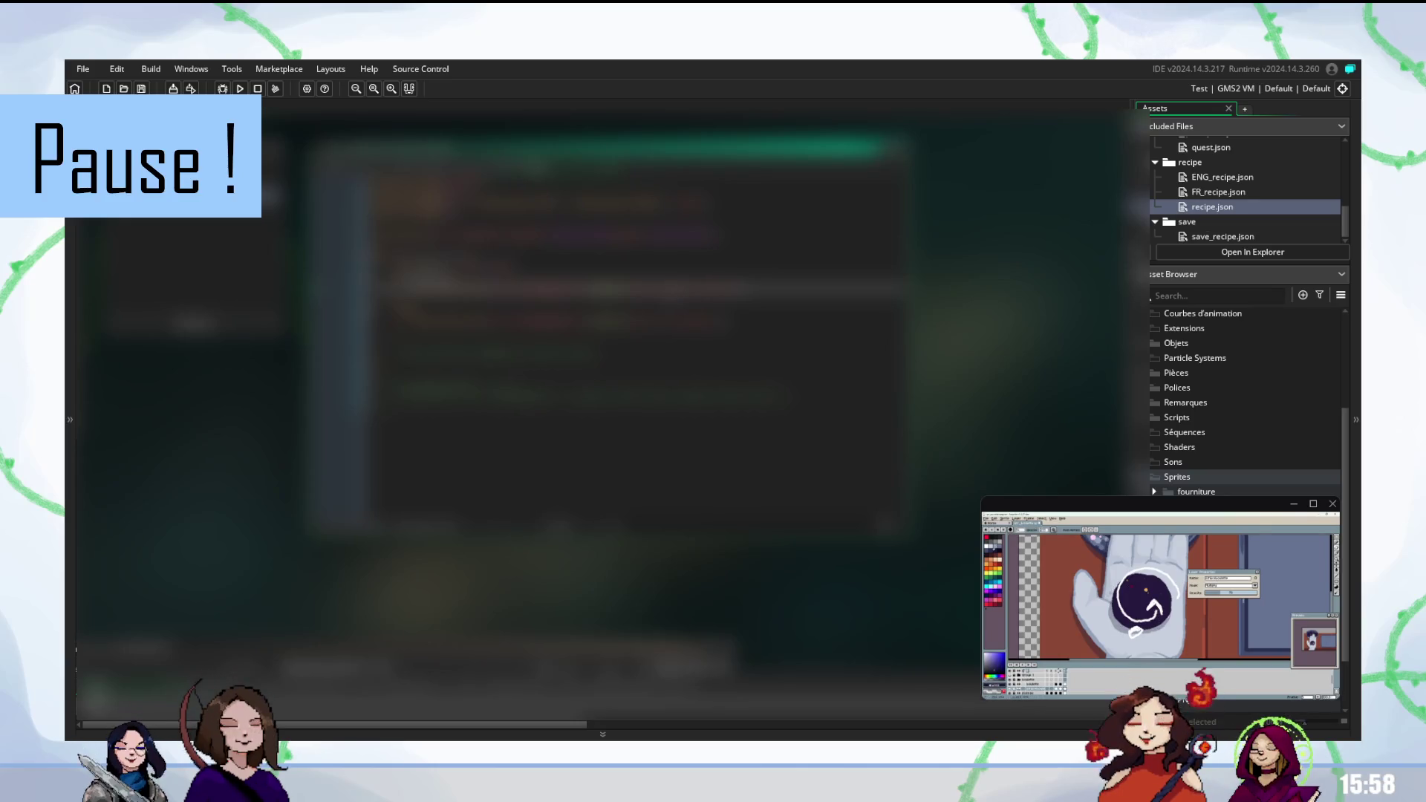
key("F5")
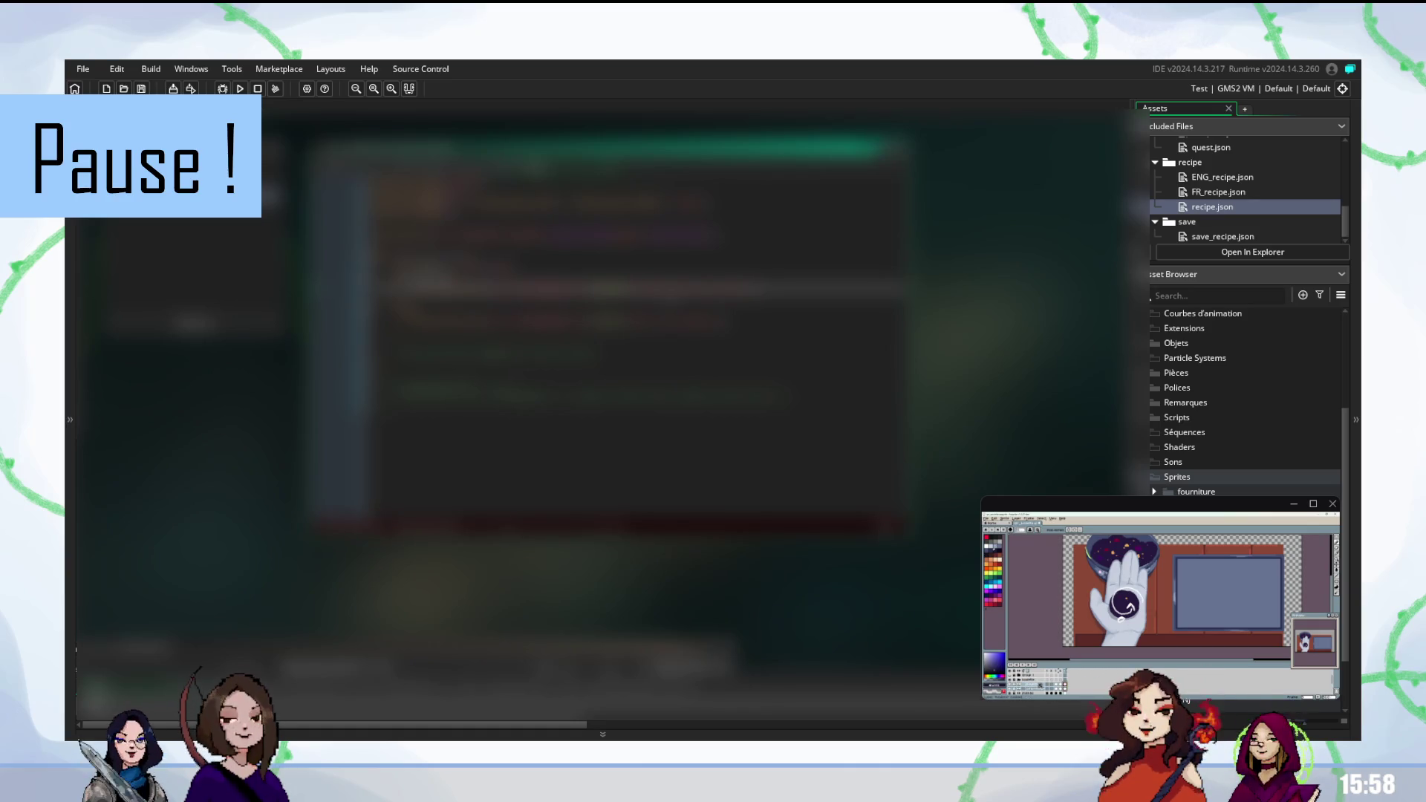
Create a new blank transparent canvas and place a dark round blob on it
key("F5")
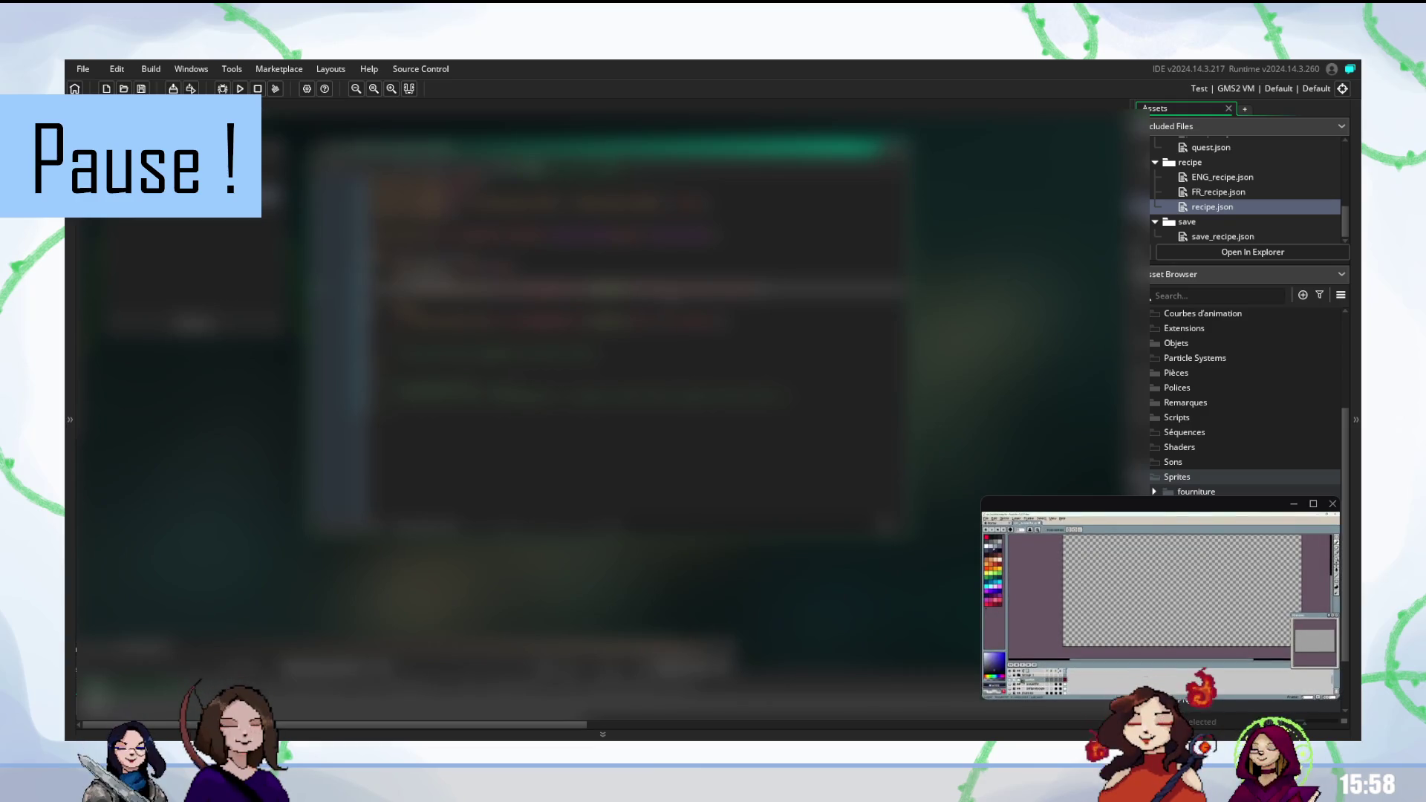
left_click(1126, 598)
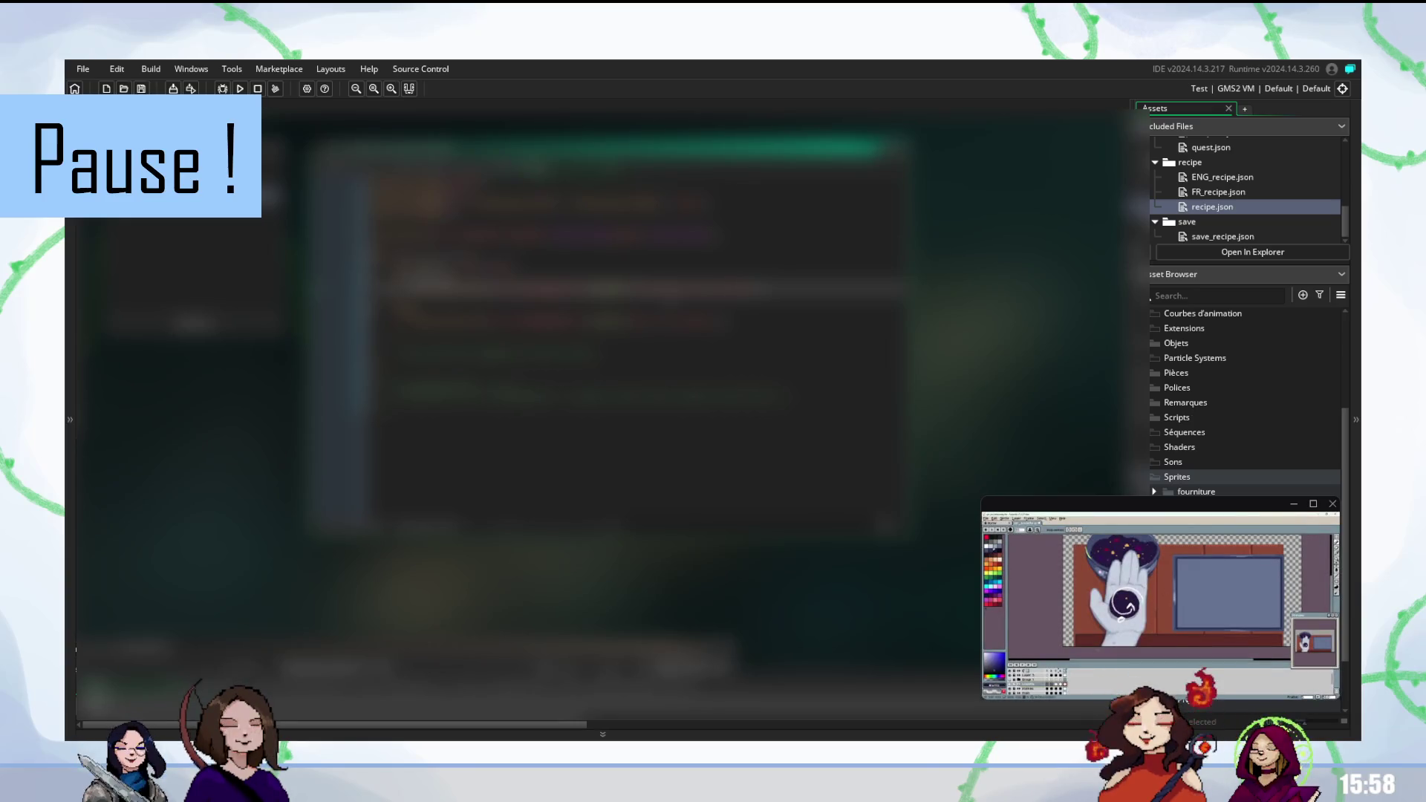
Repaint the held orb's pixels with purple and light palette shades for a swirl highlight
key("F5")
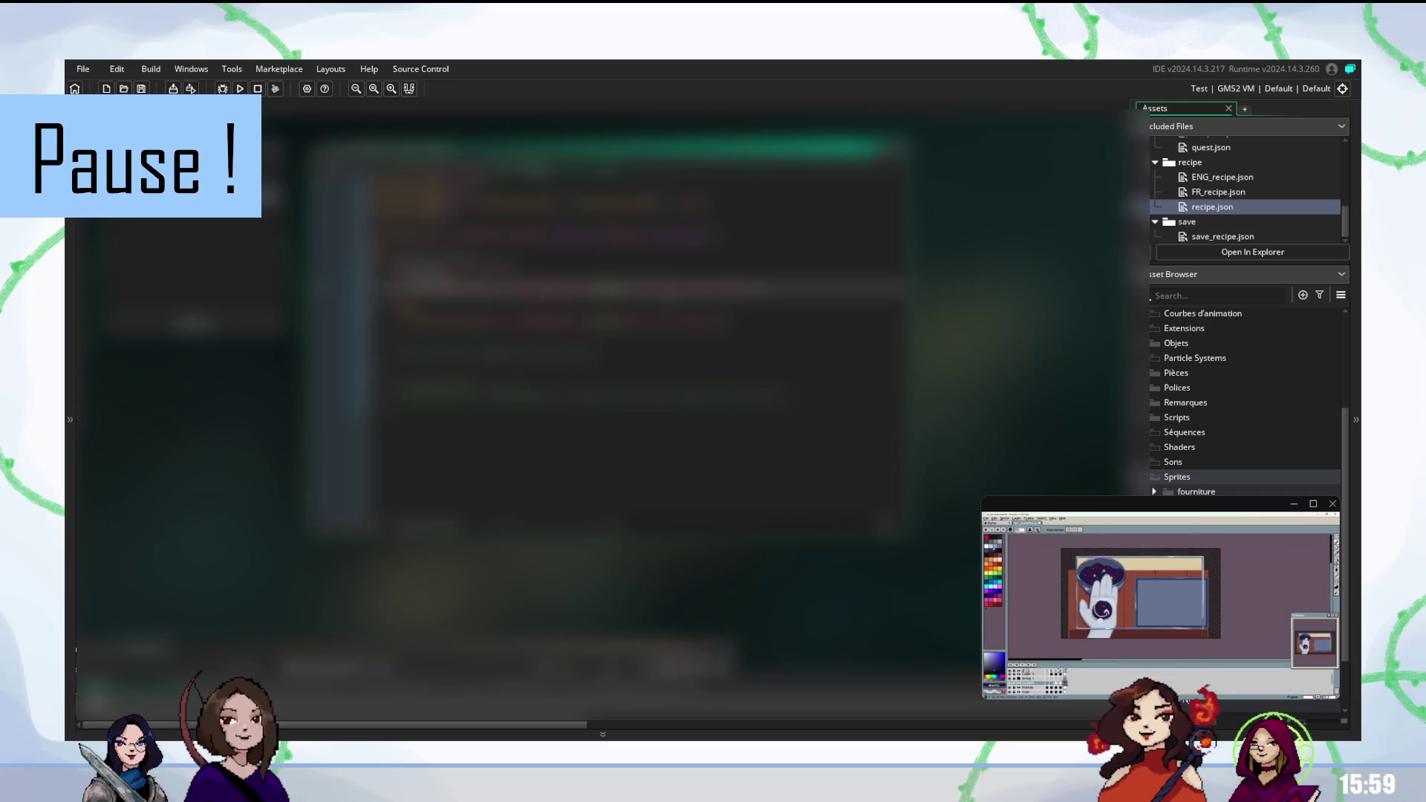
key("F5")
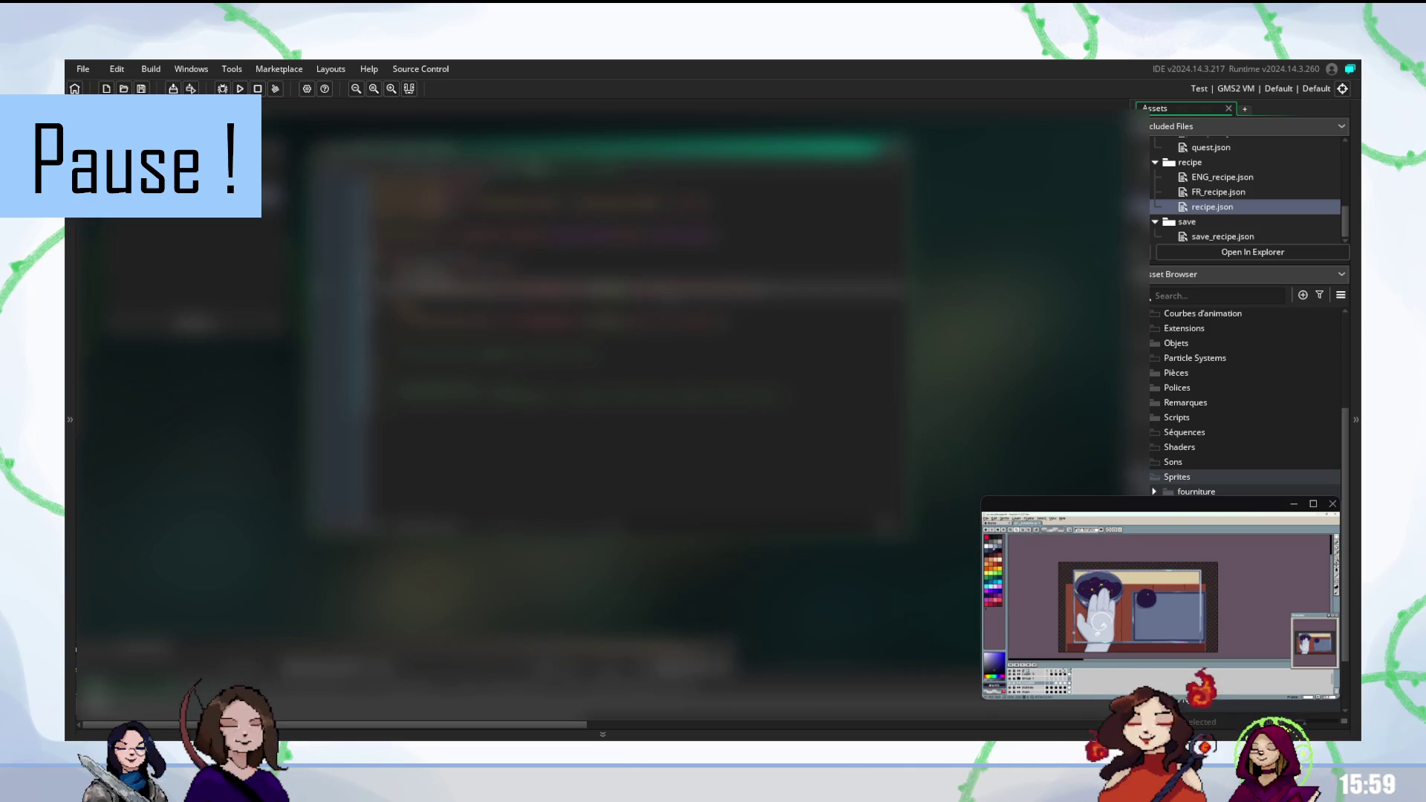
key("F5")
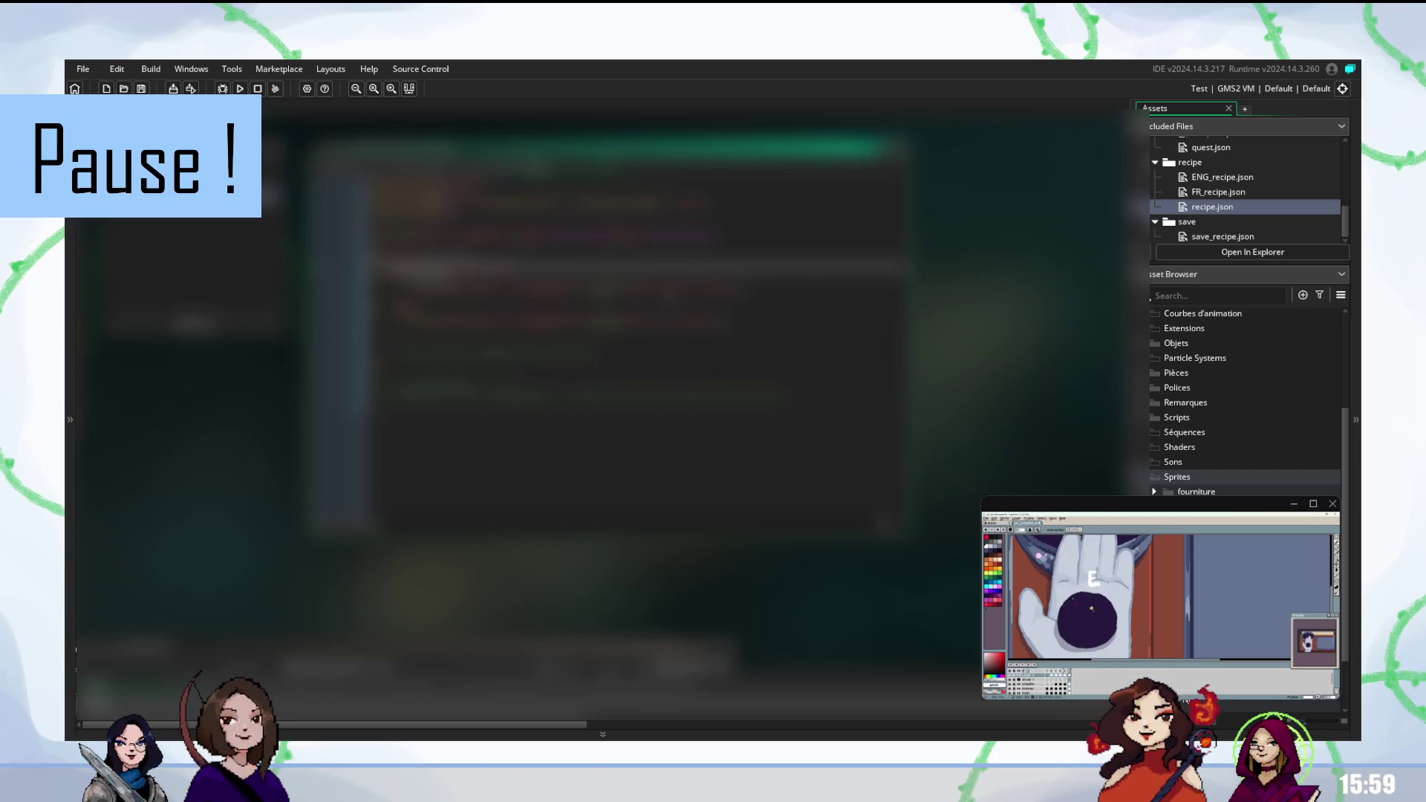
key("F5")
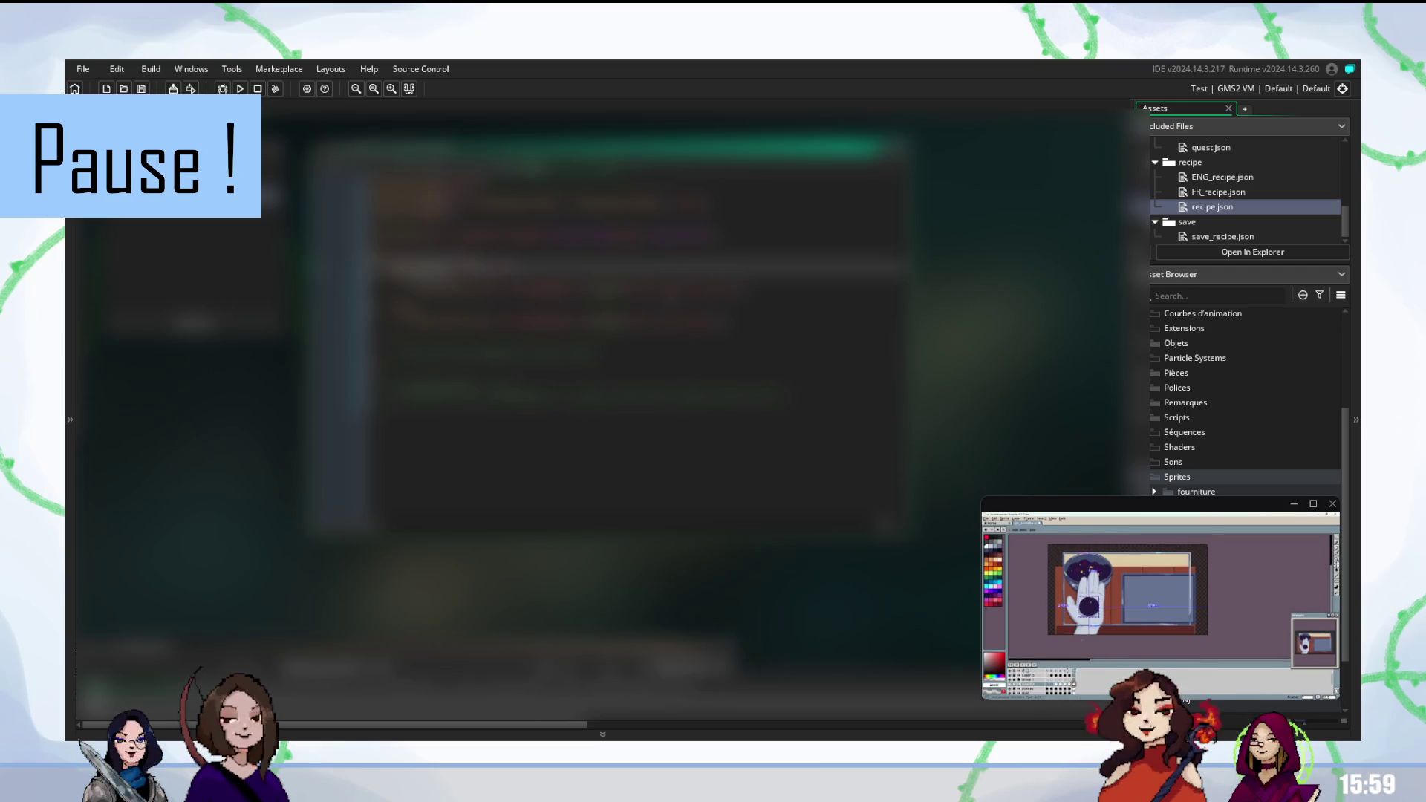
key("F5")
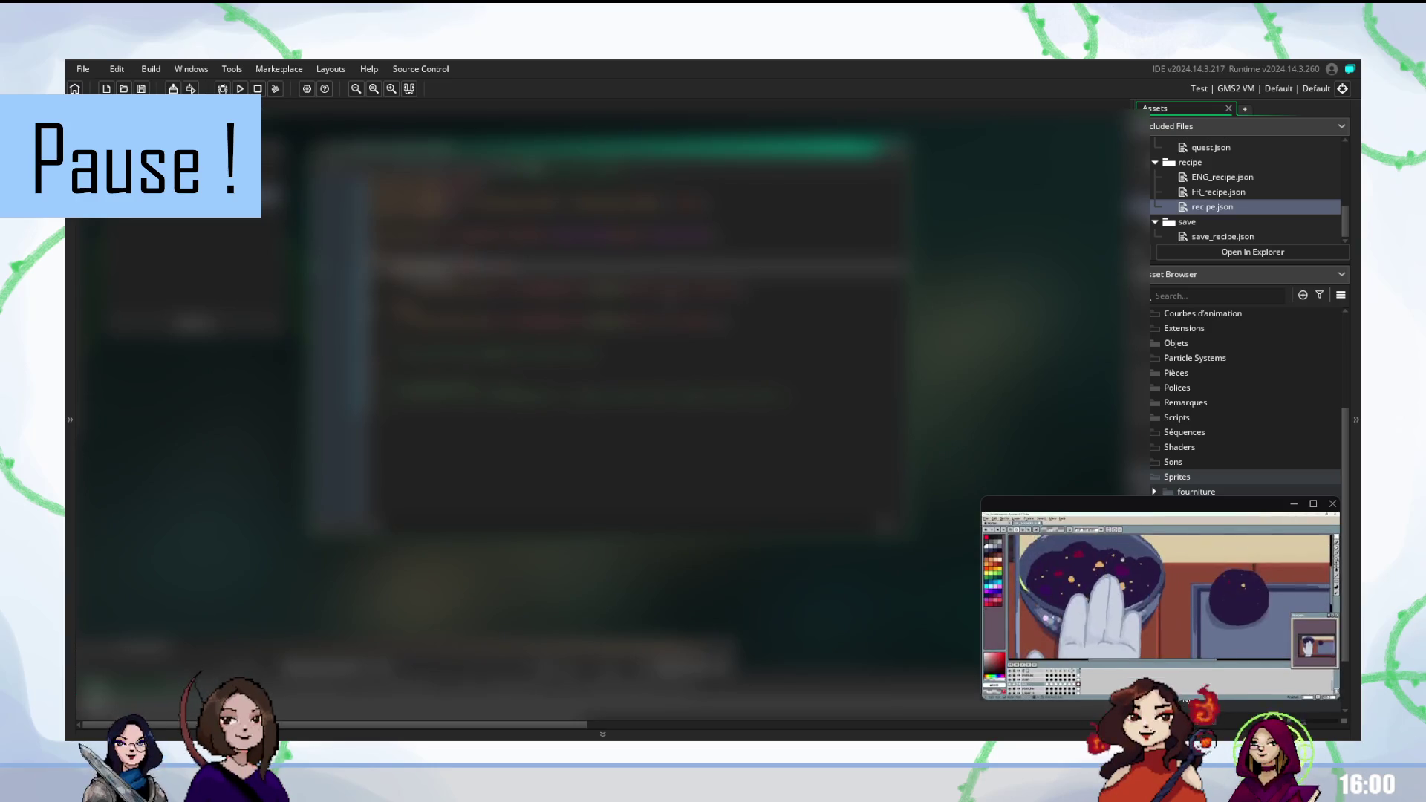
left_click(520, 292)
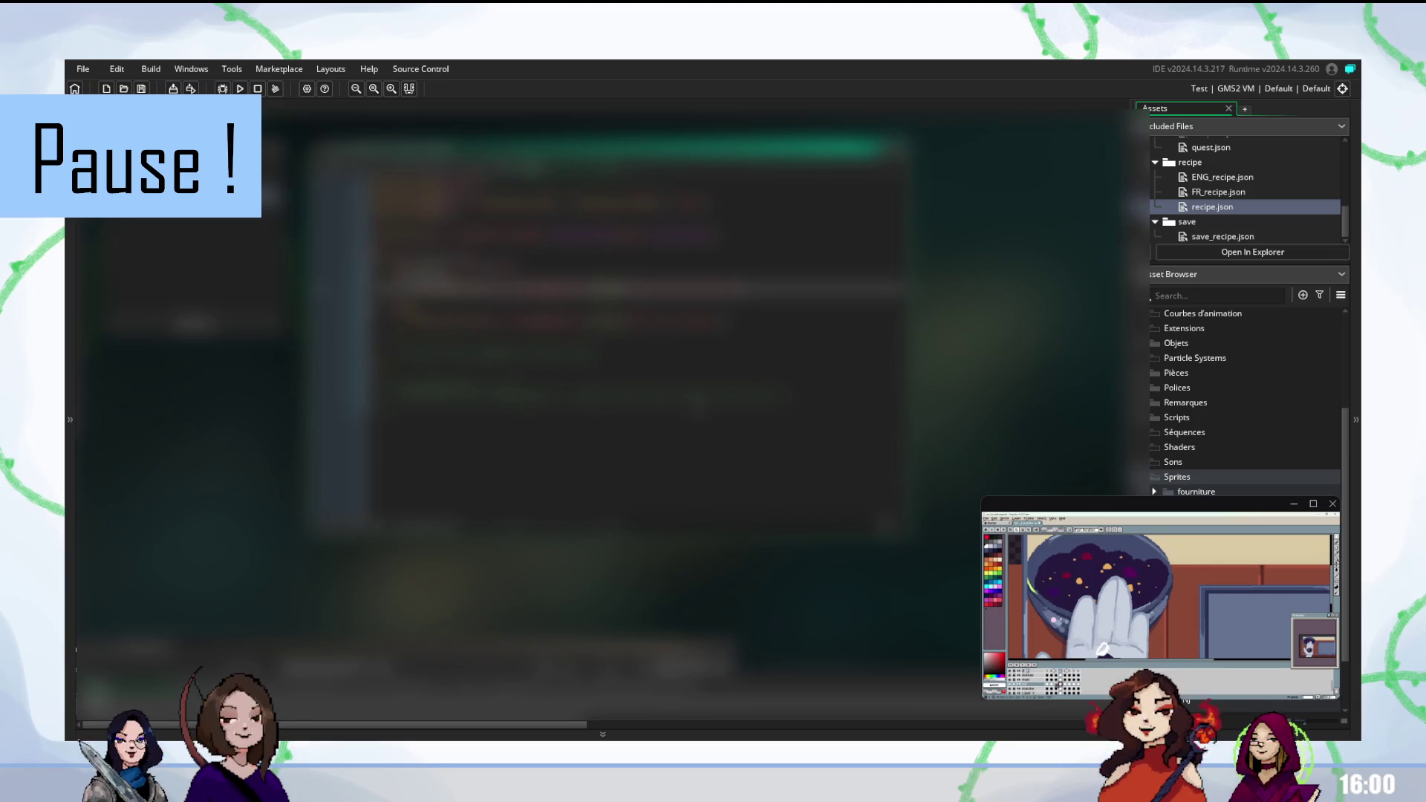
left_click(520, 315)
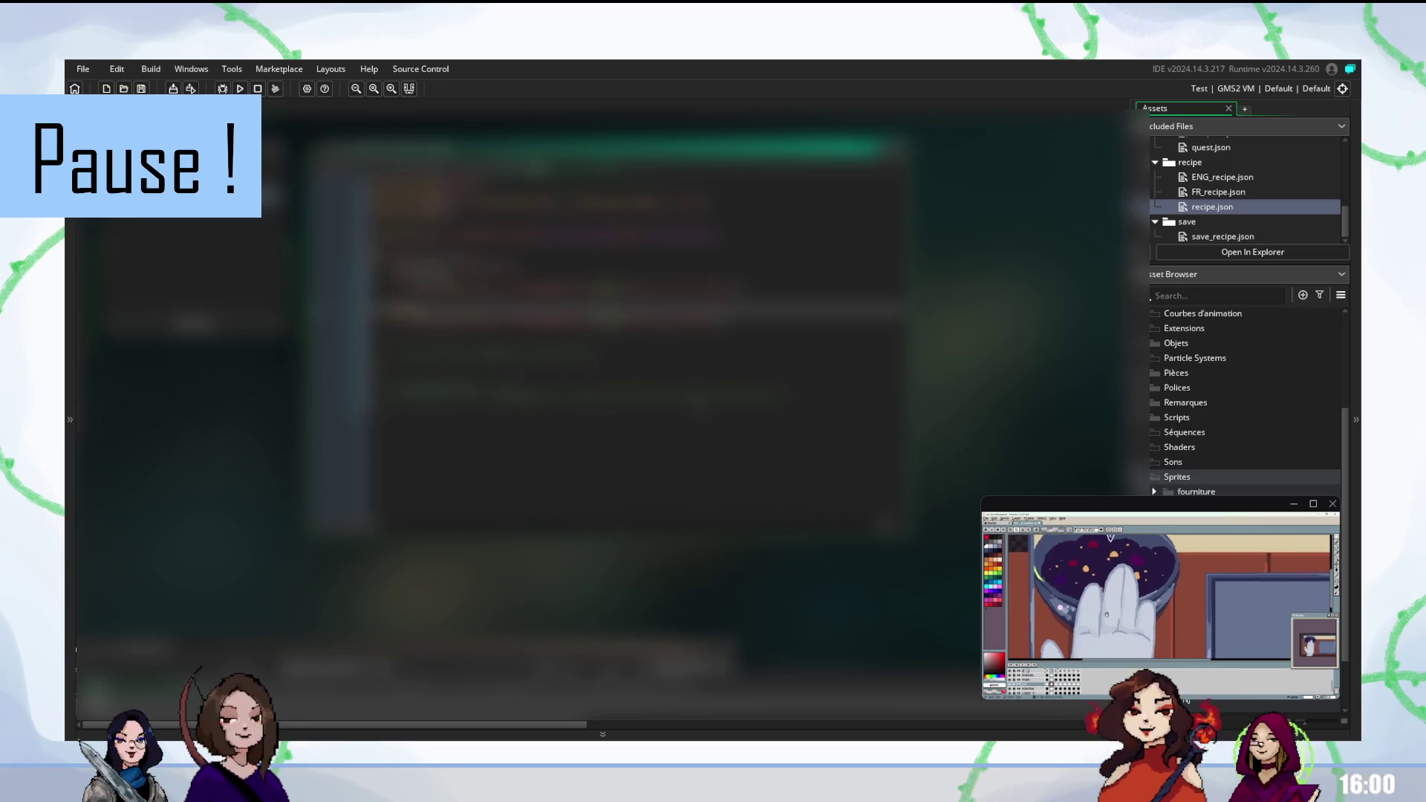
left_click(520, 266)
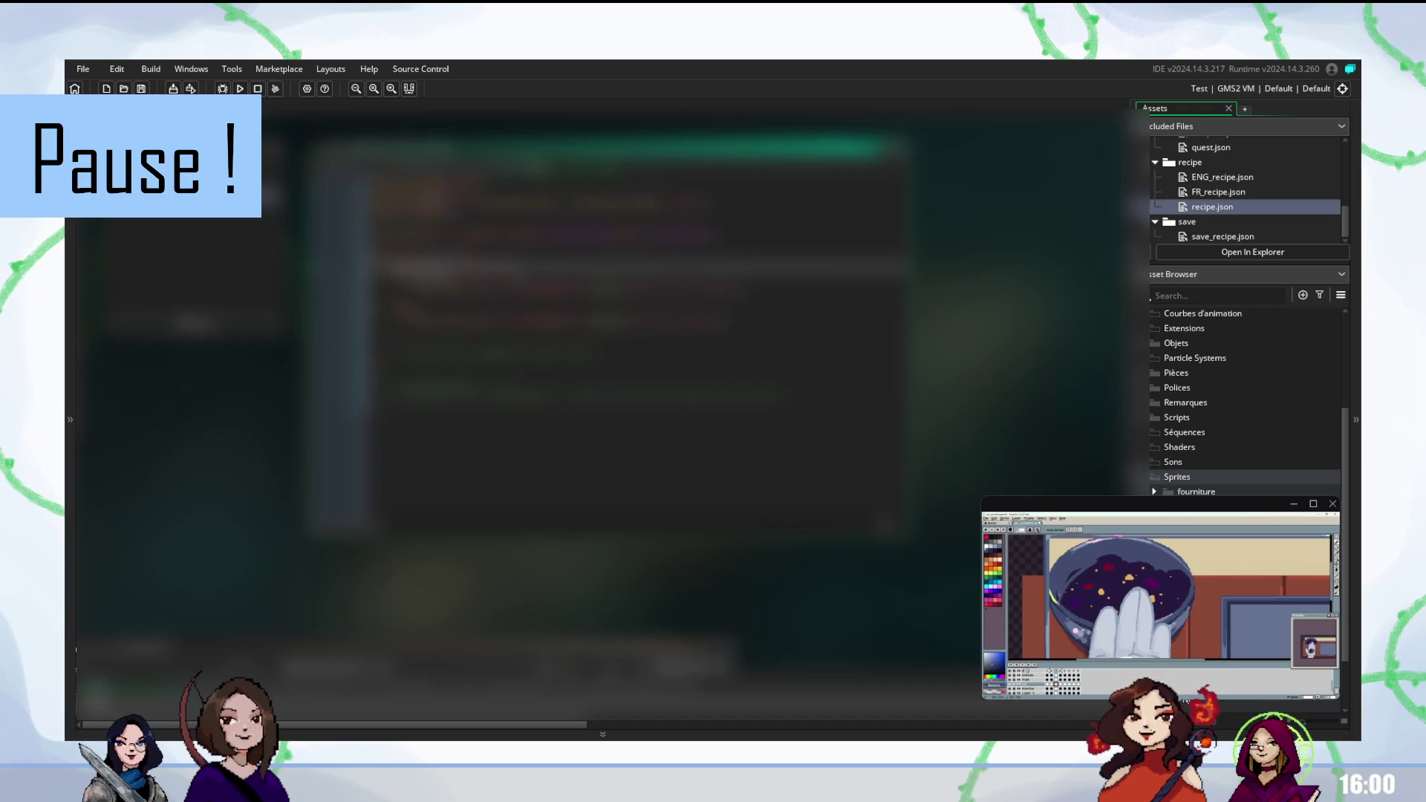
key("F5")
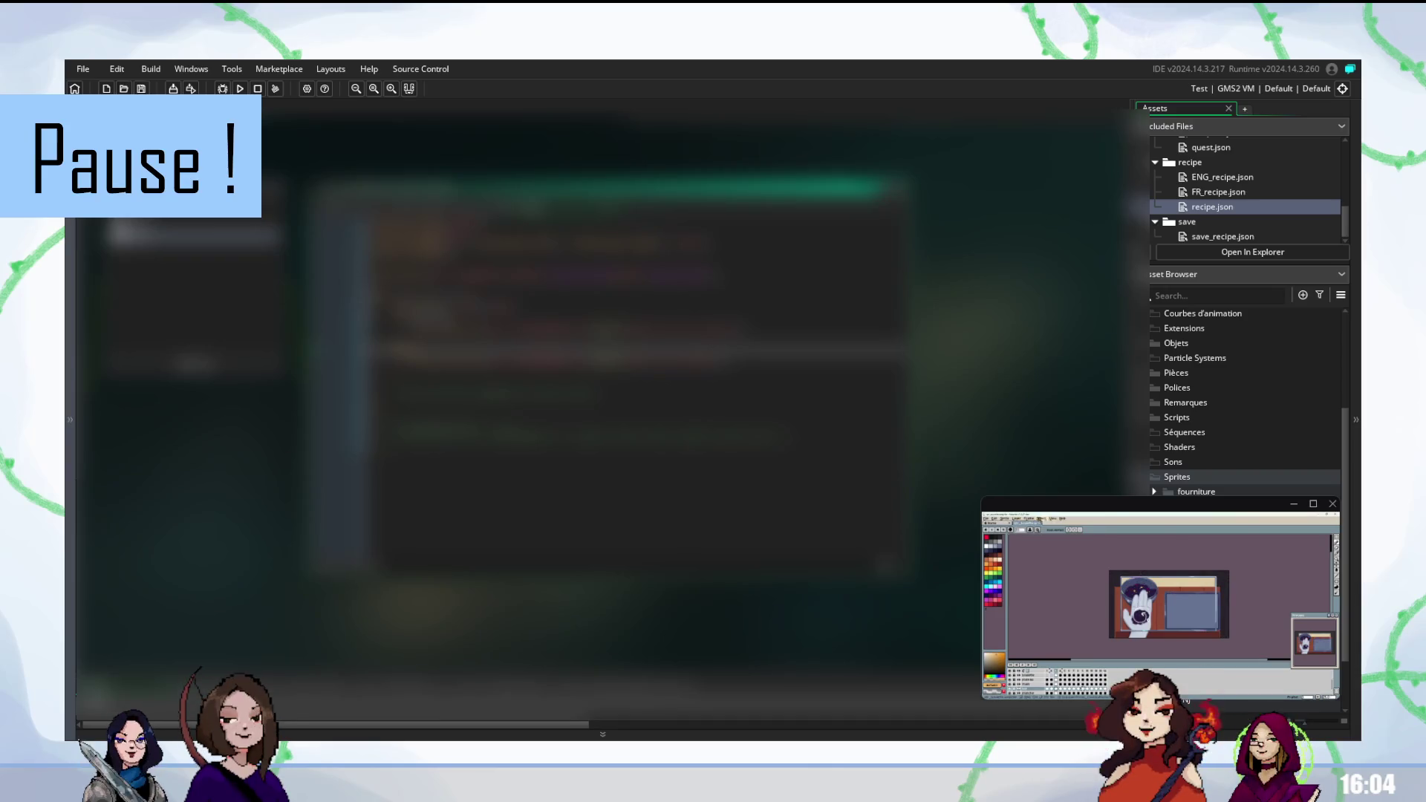
View the frame's opacity properties and cancel without changes
left_click(1032, 518)
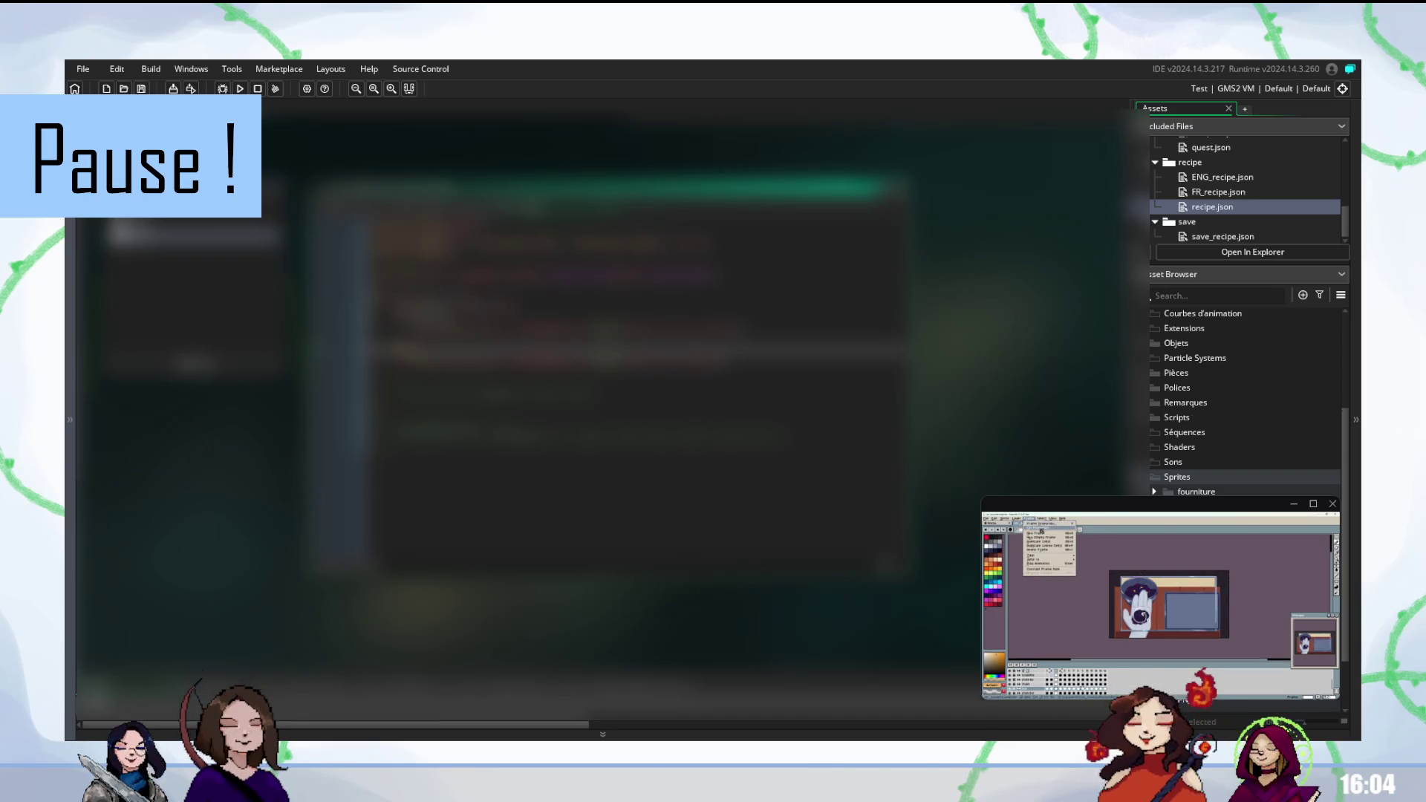
left_click(1042, 528)
left_click(1196, 603)
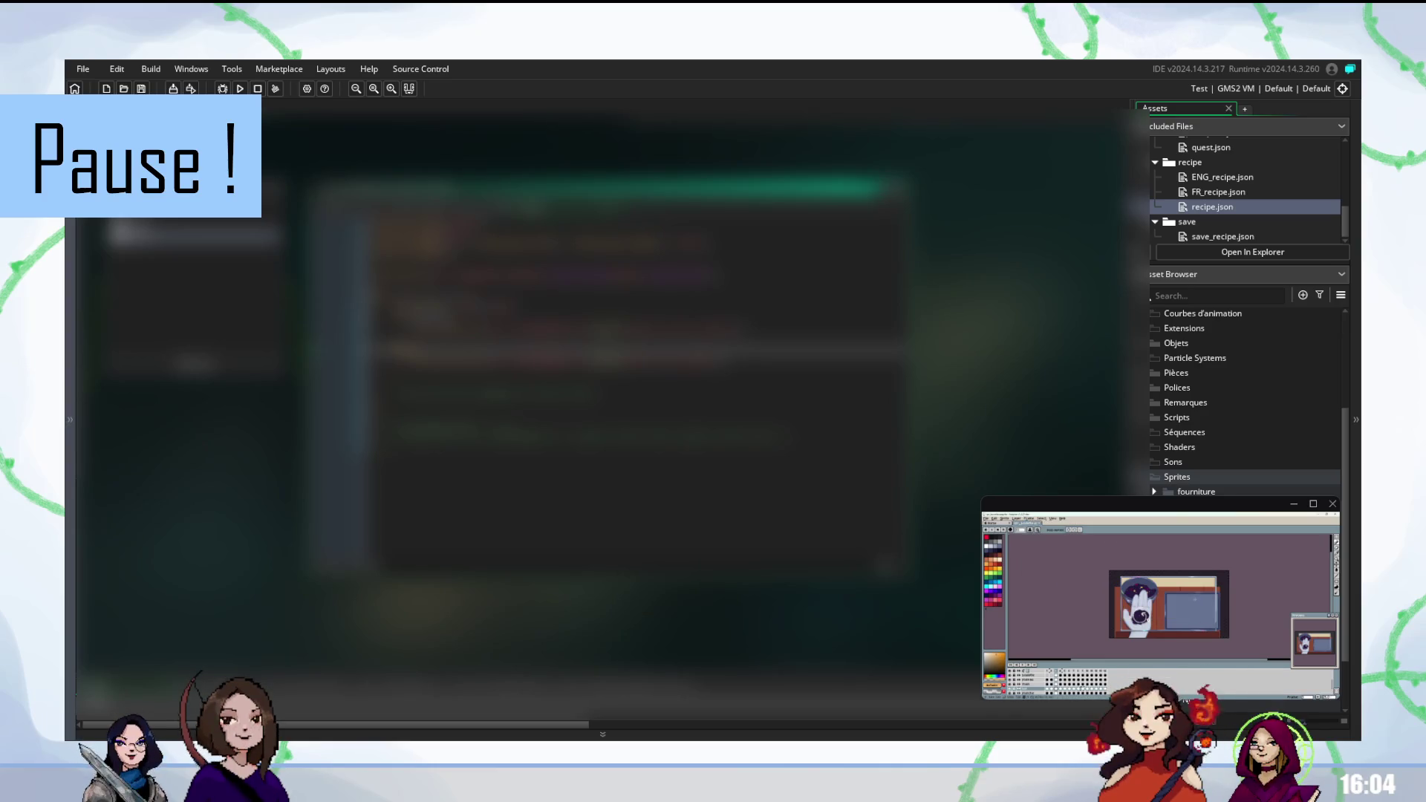
Bring up the current frame's Frame Properties and confirm them
left_click(1032, 518)
left_click(1031, 518)
left_click(1032, 518)
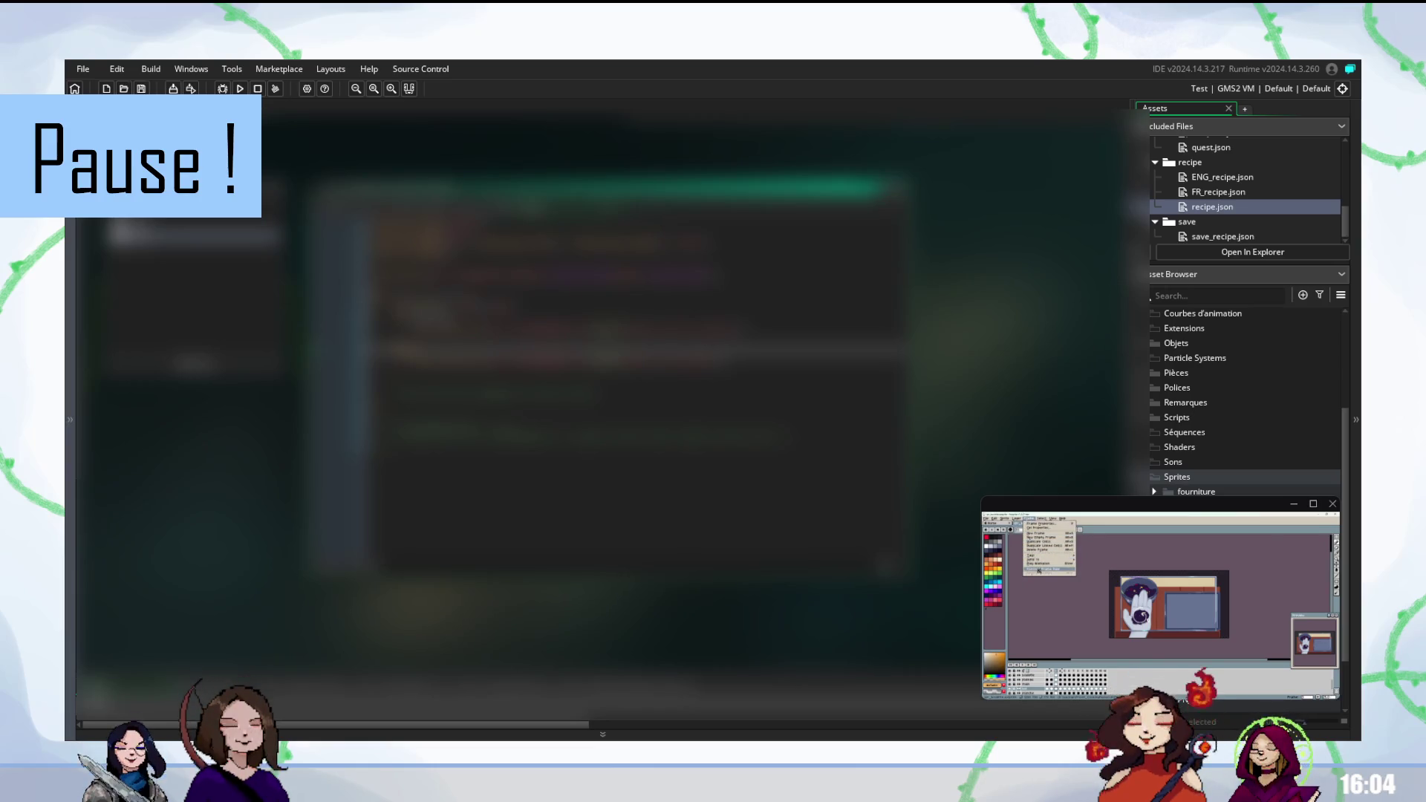
left_click(1038, 570)
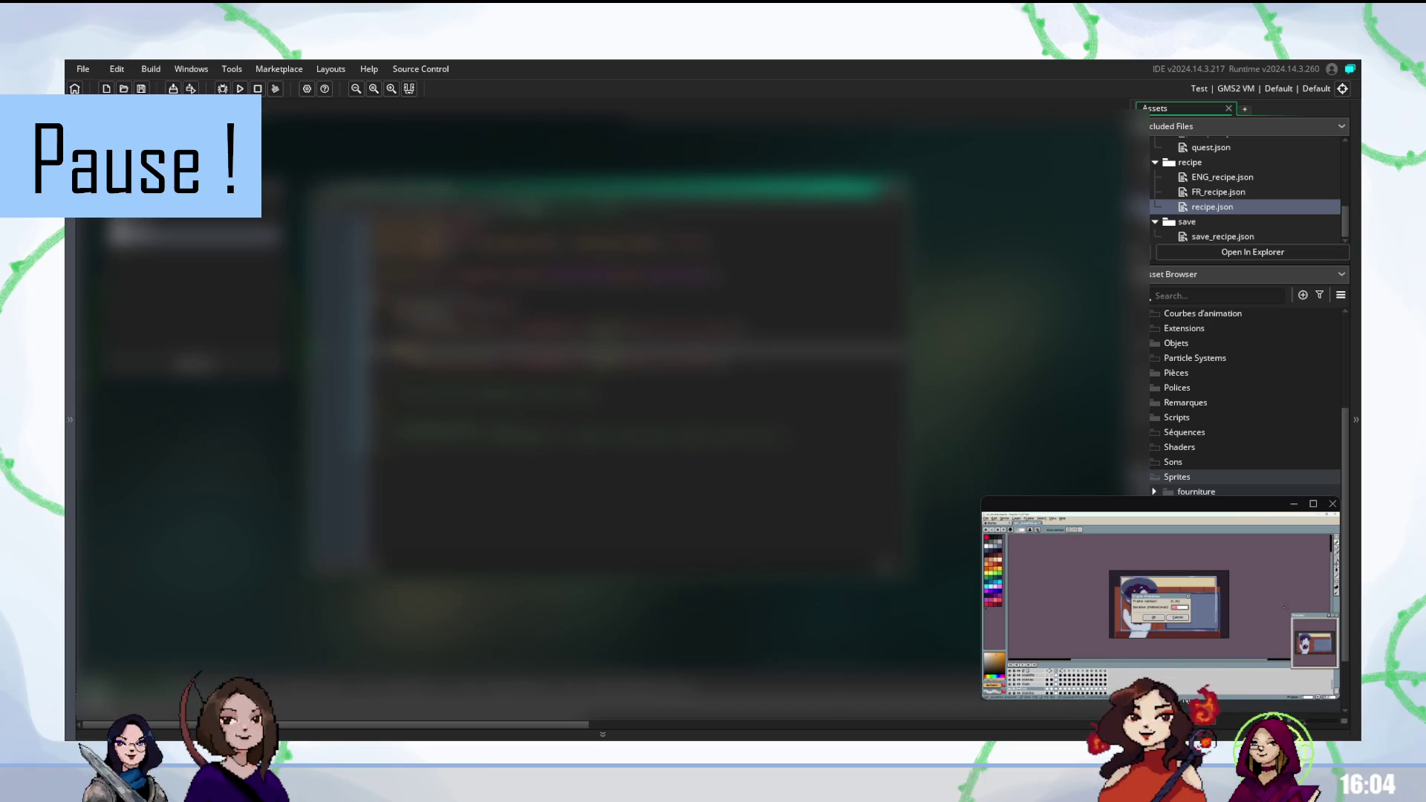
left_click(1156, 618)
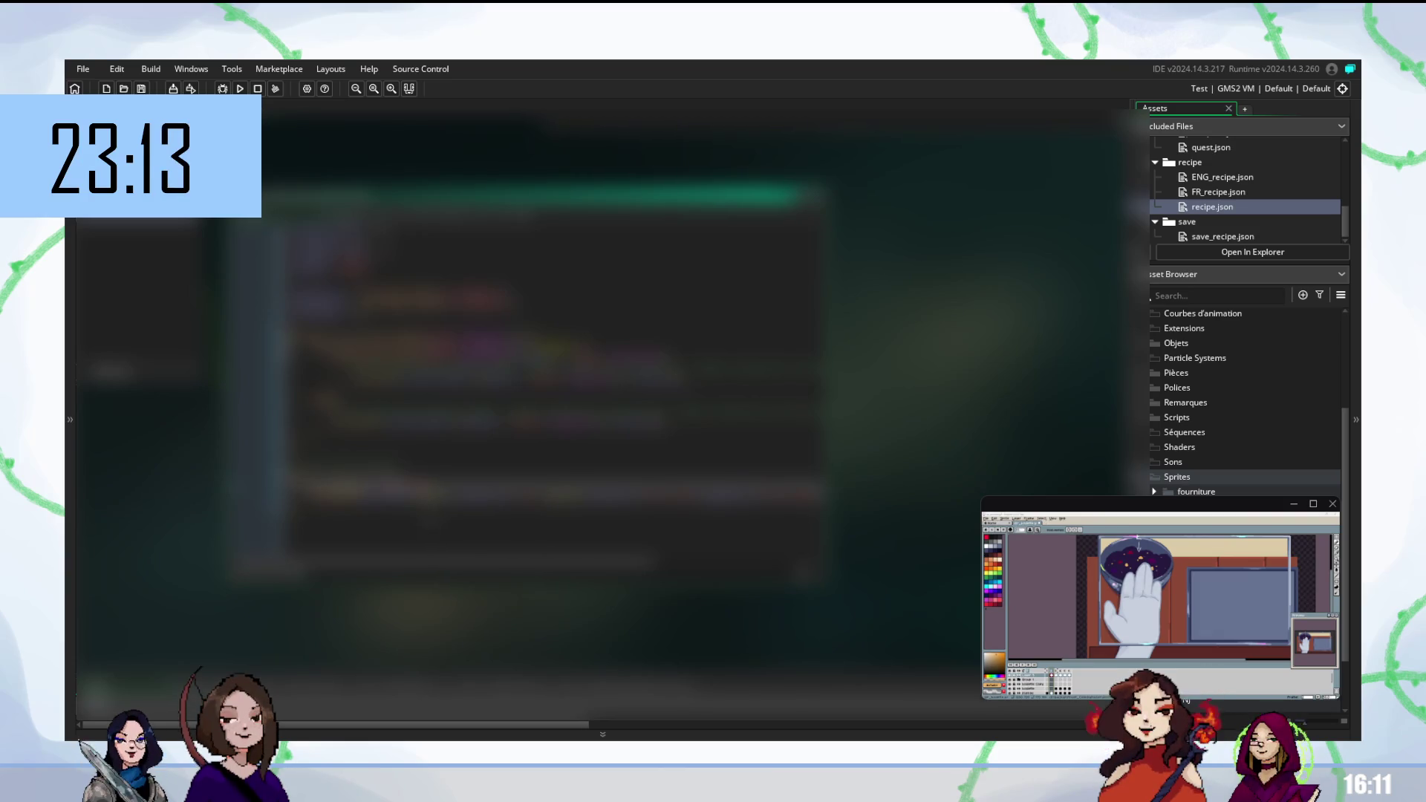
scroll(453, 371, "up", 1)
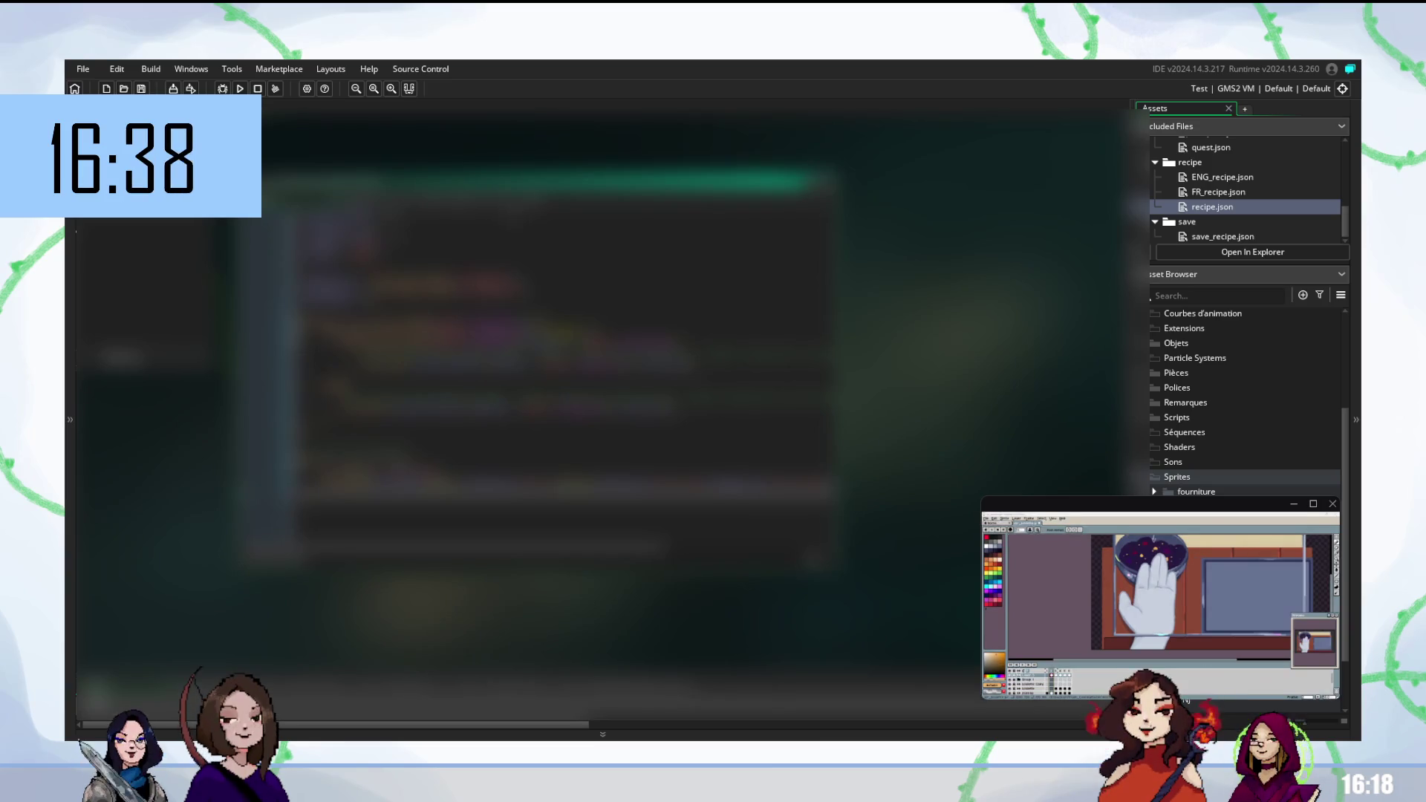
scroll(557, 371, "down", 3)
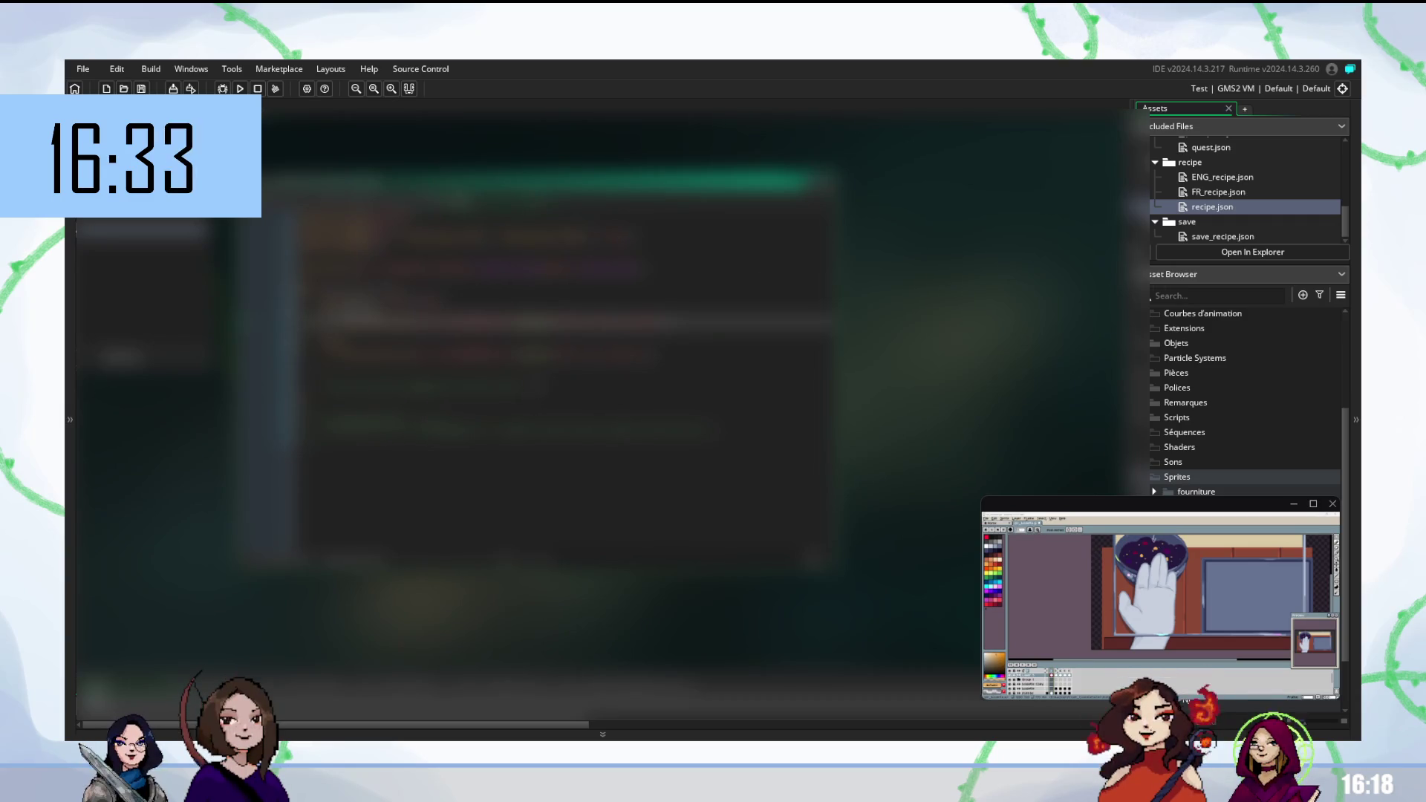
left_click(416, 383)
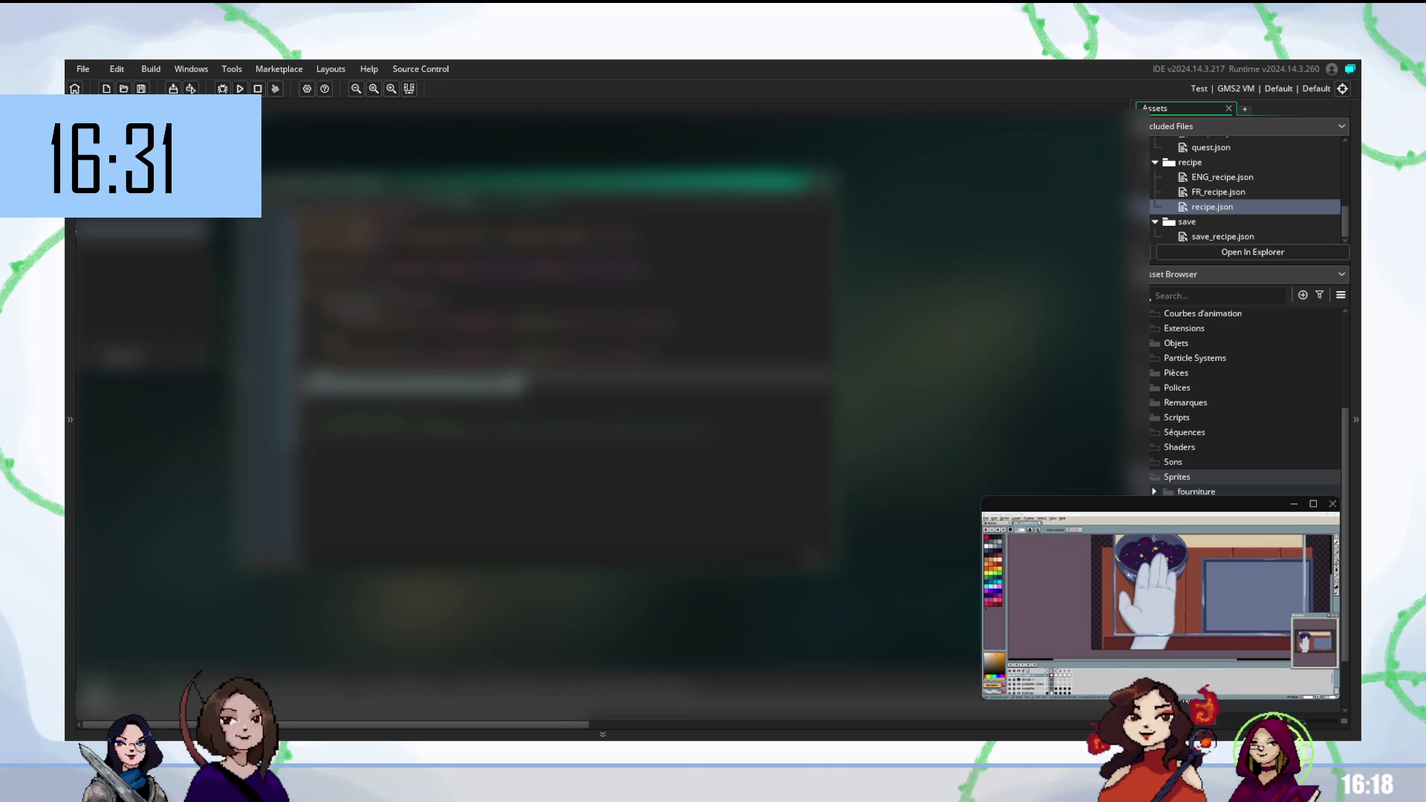
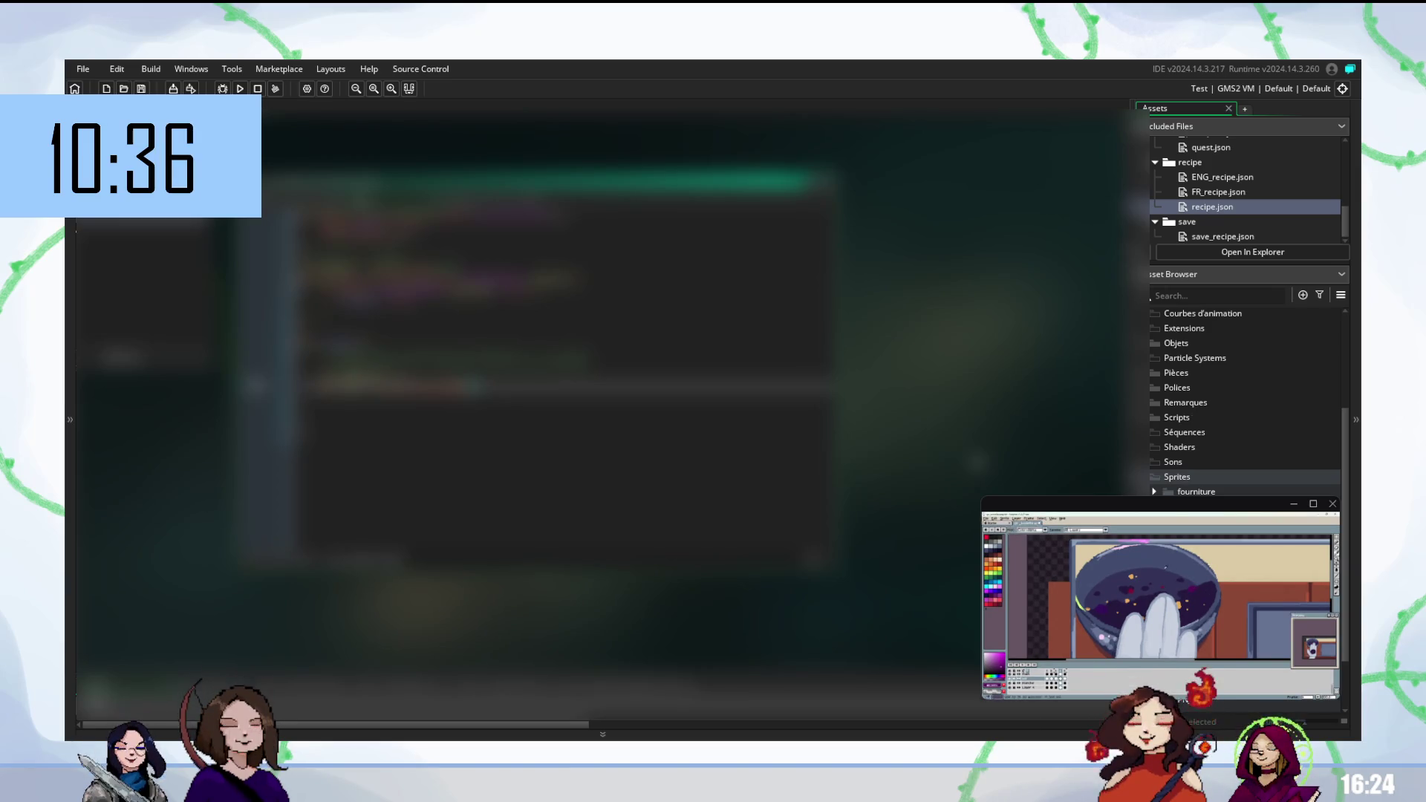
Add a dot after a variable in the recipe-loading code and accept the suggested member
scroll(564, 372, "up", 3)
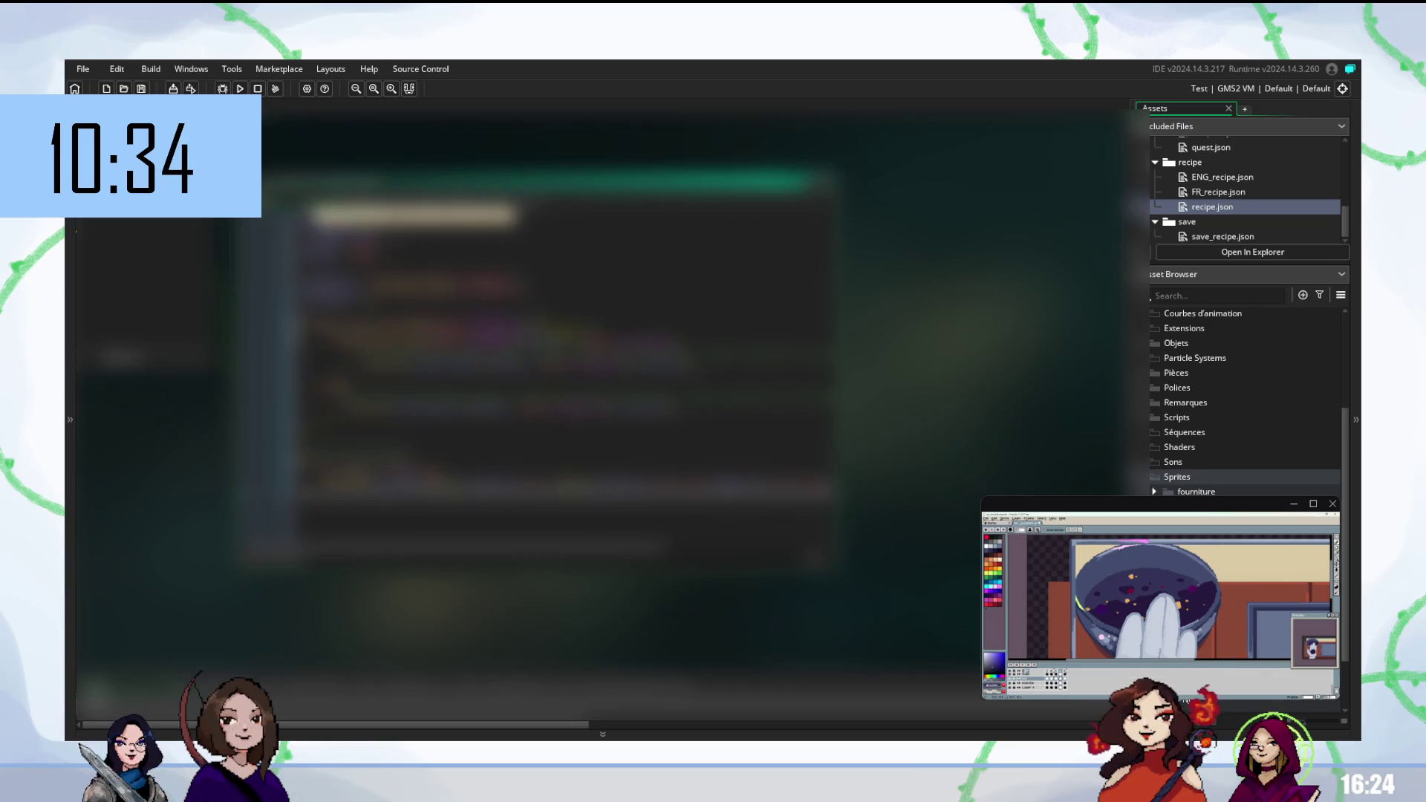
scroll(564, 372, "up", 3)
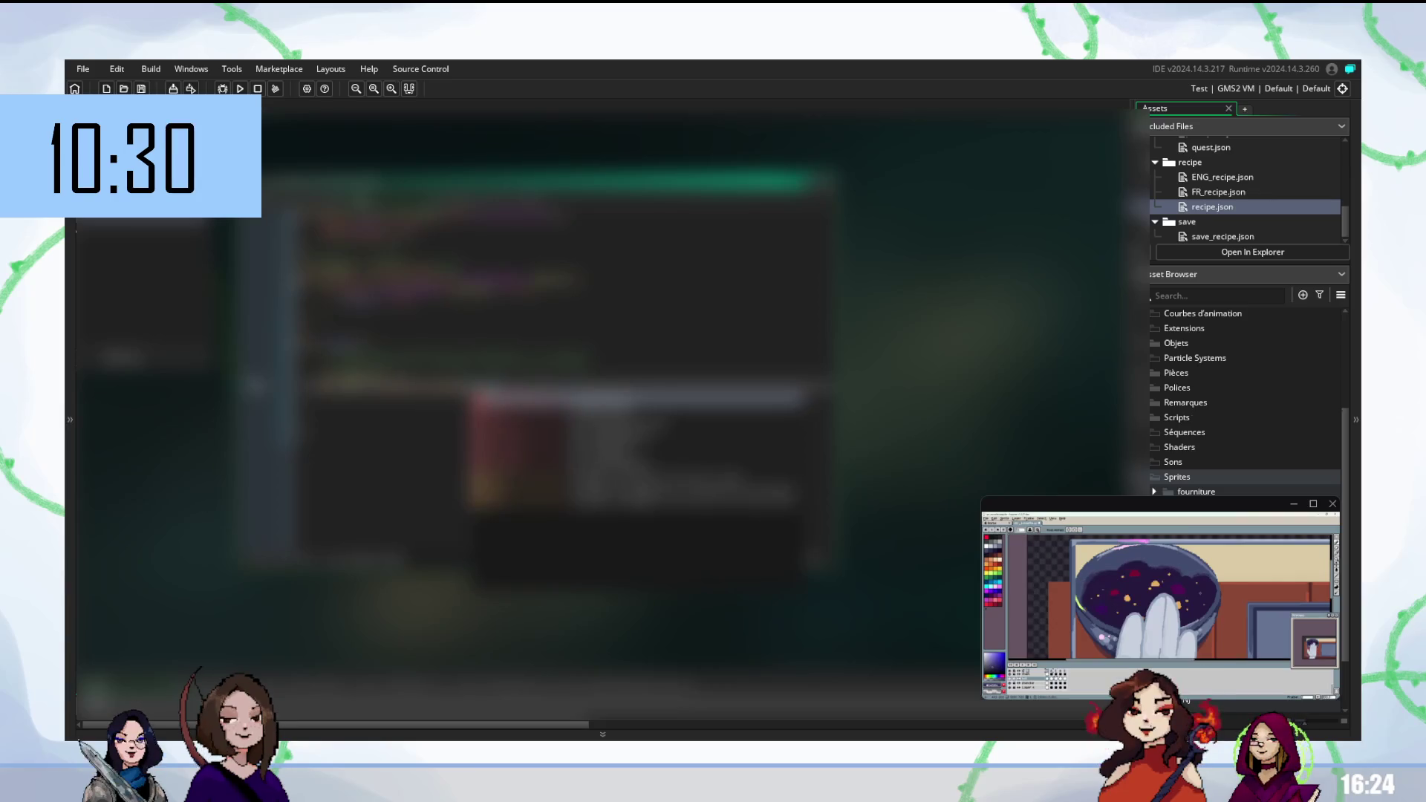
type(".")
key("Return")
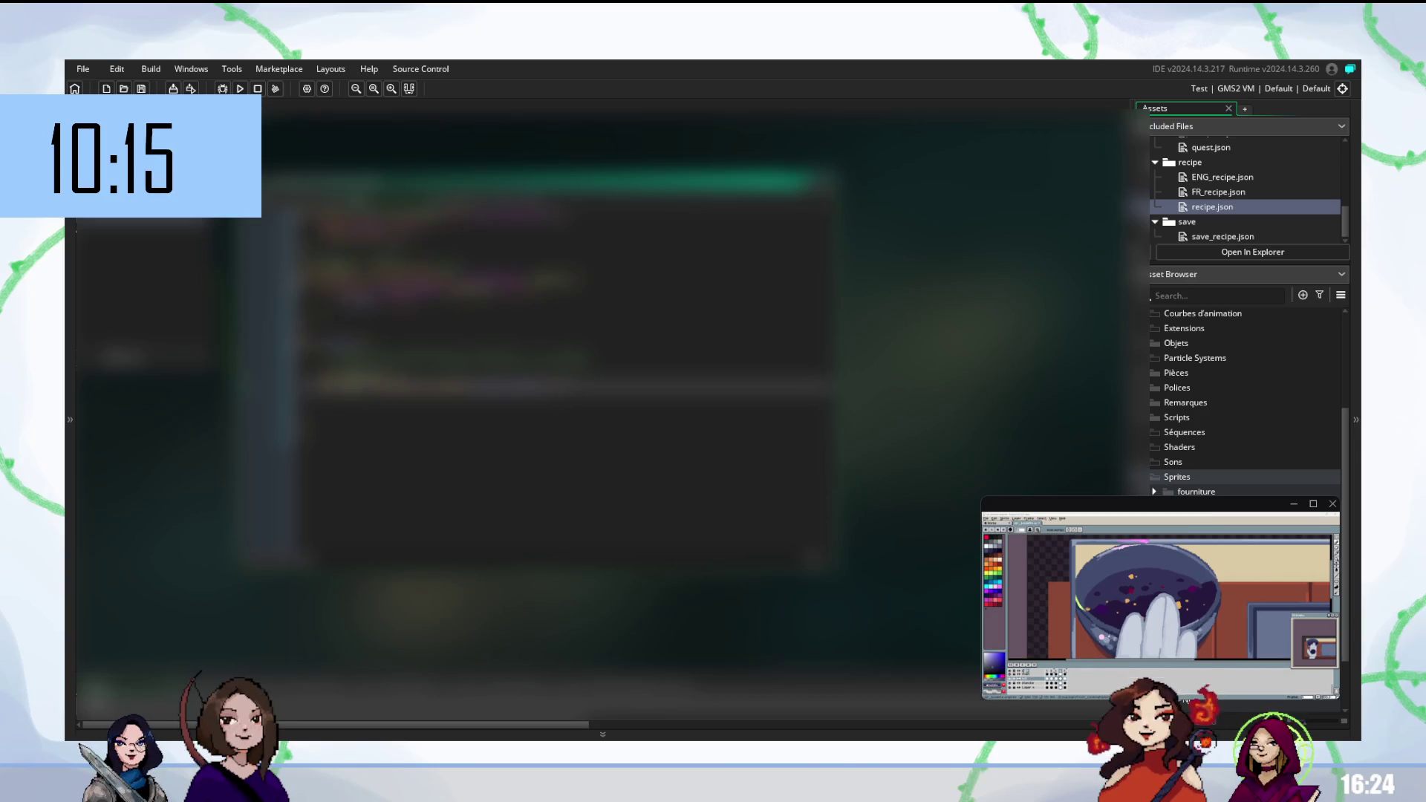
left_click(312, 401)
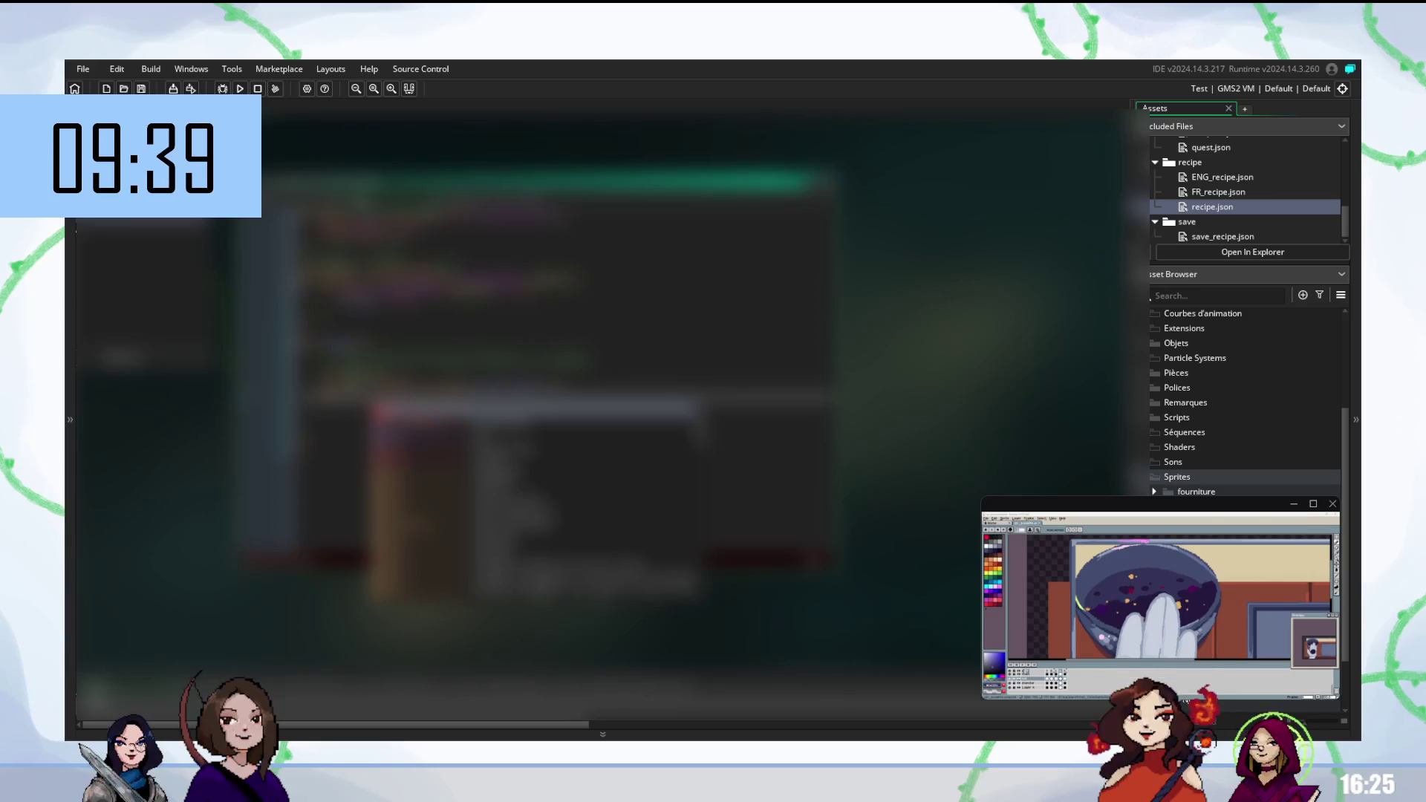
key("Escape")
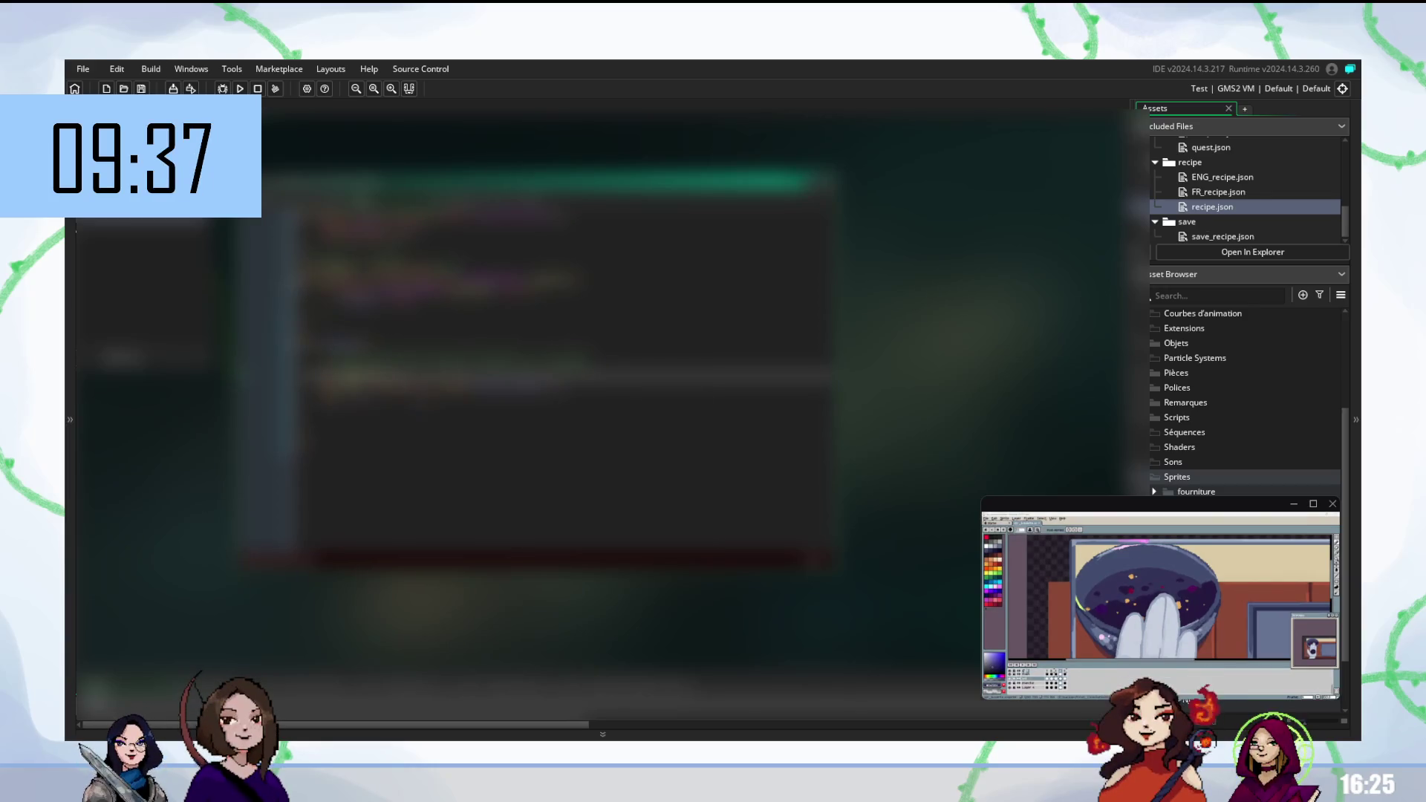
left_click(616, 394)
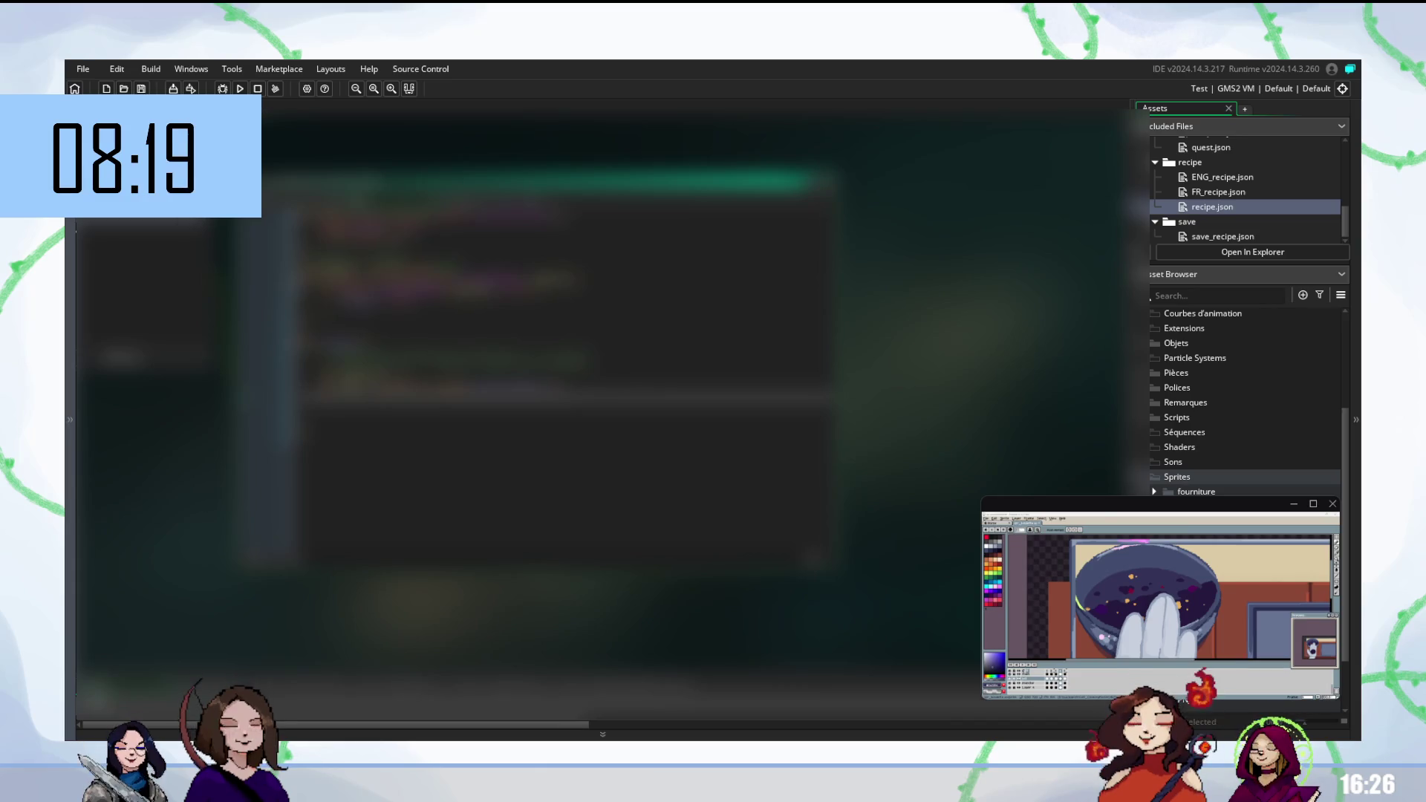
scroll(557, 371, "up", 3)
scroll(556, 372, "down", 3)
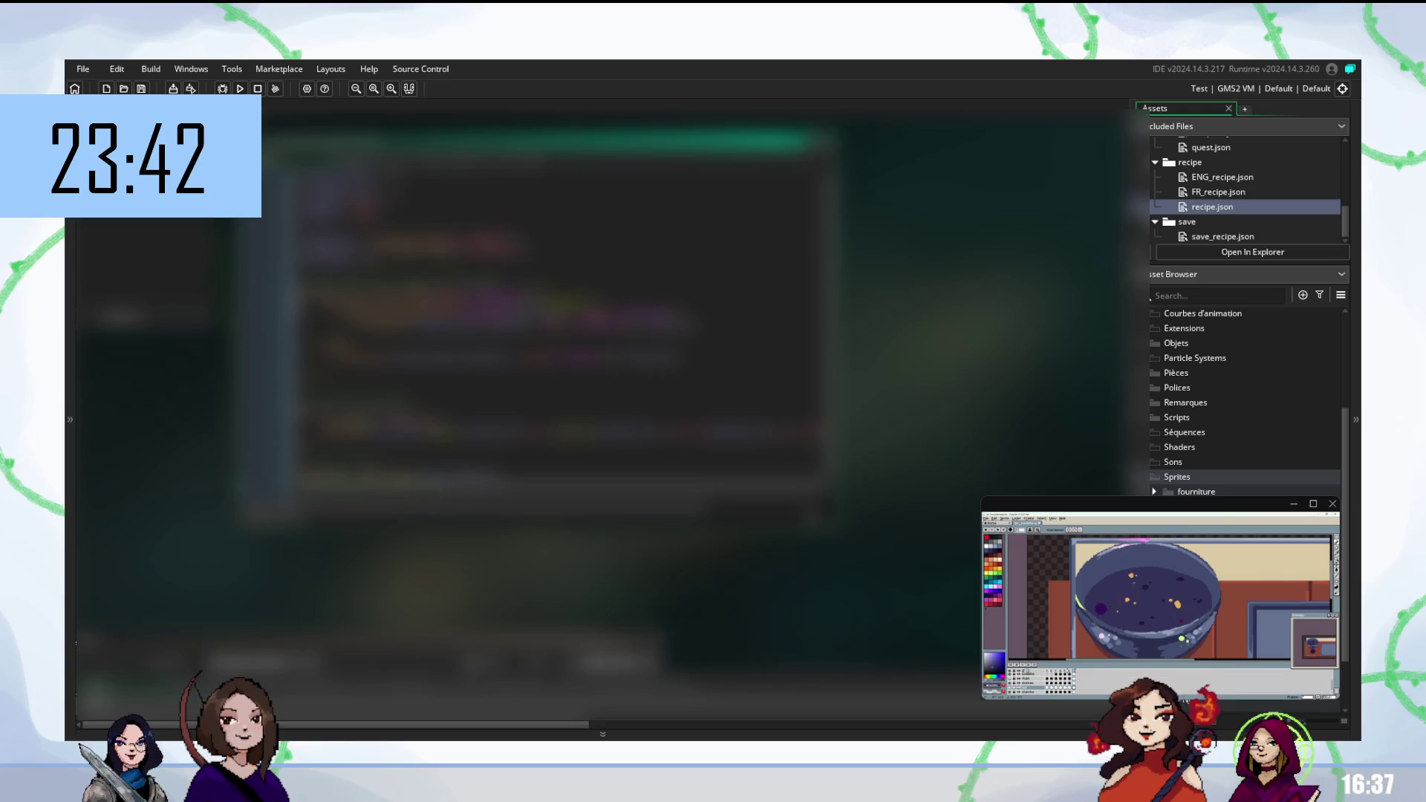
Scroll down through the recipe-loading GML script
scroll(557, 334, "down", 1)
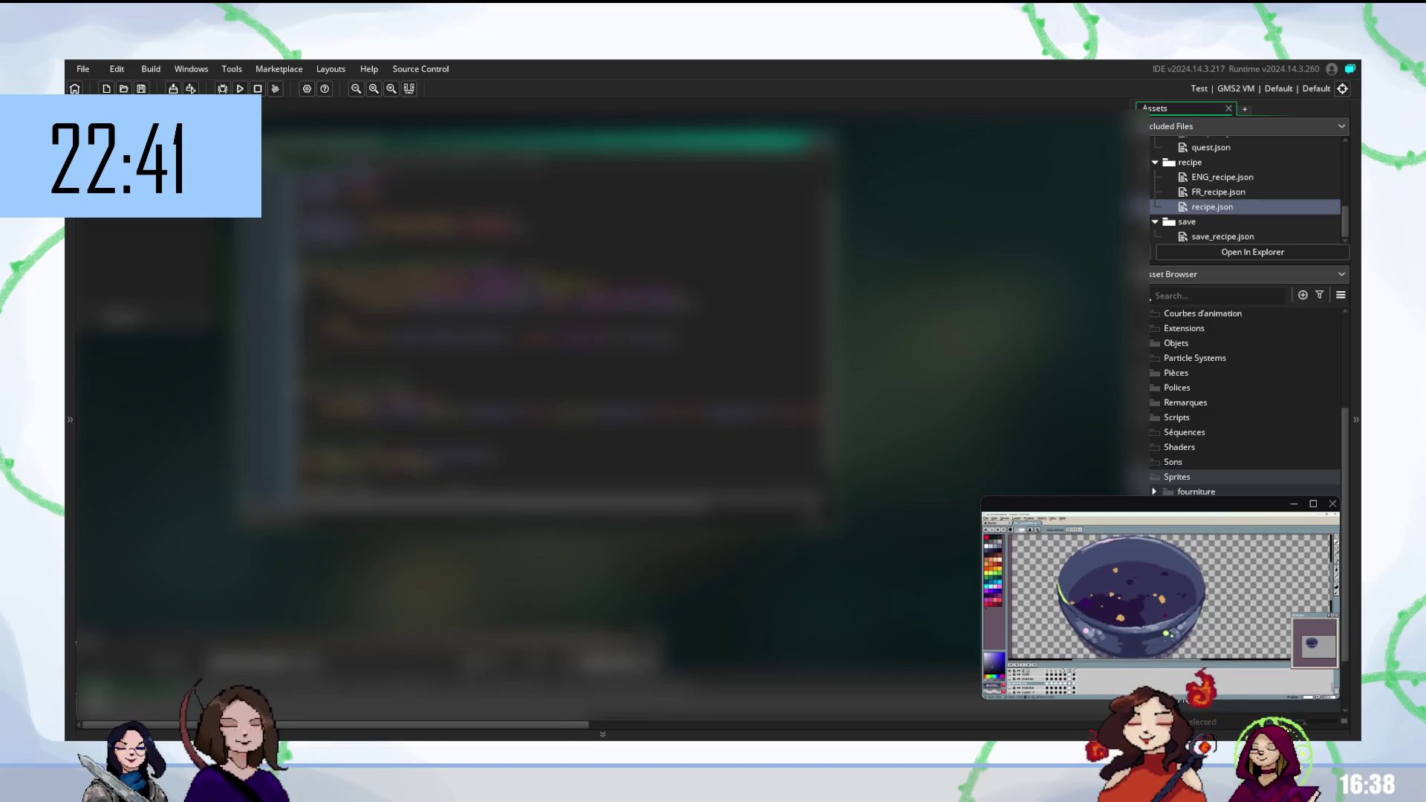
scroll(560, 342, "down", 2)
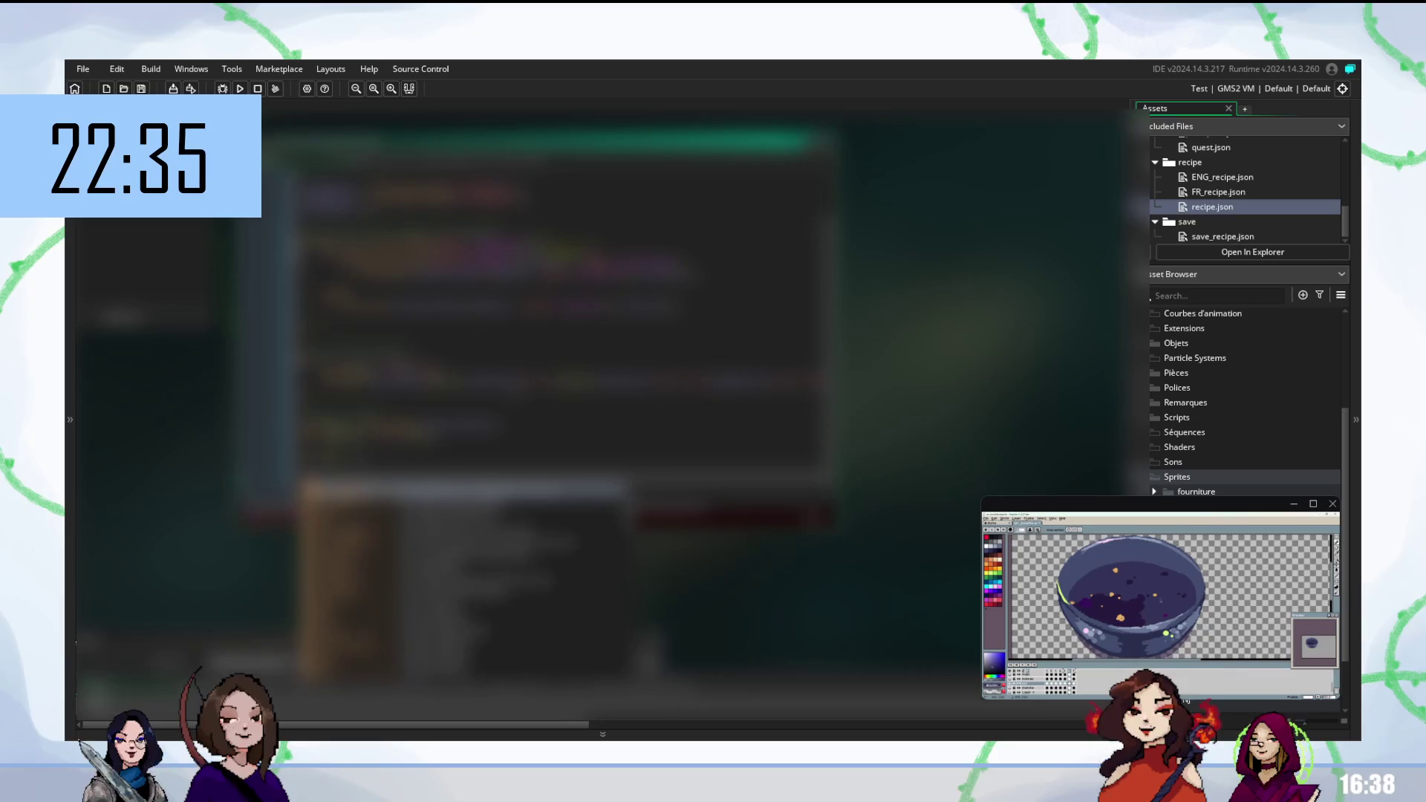
key("Return")
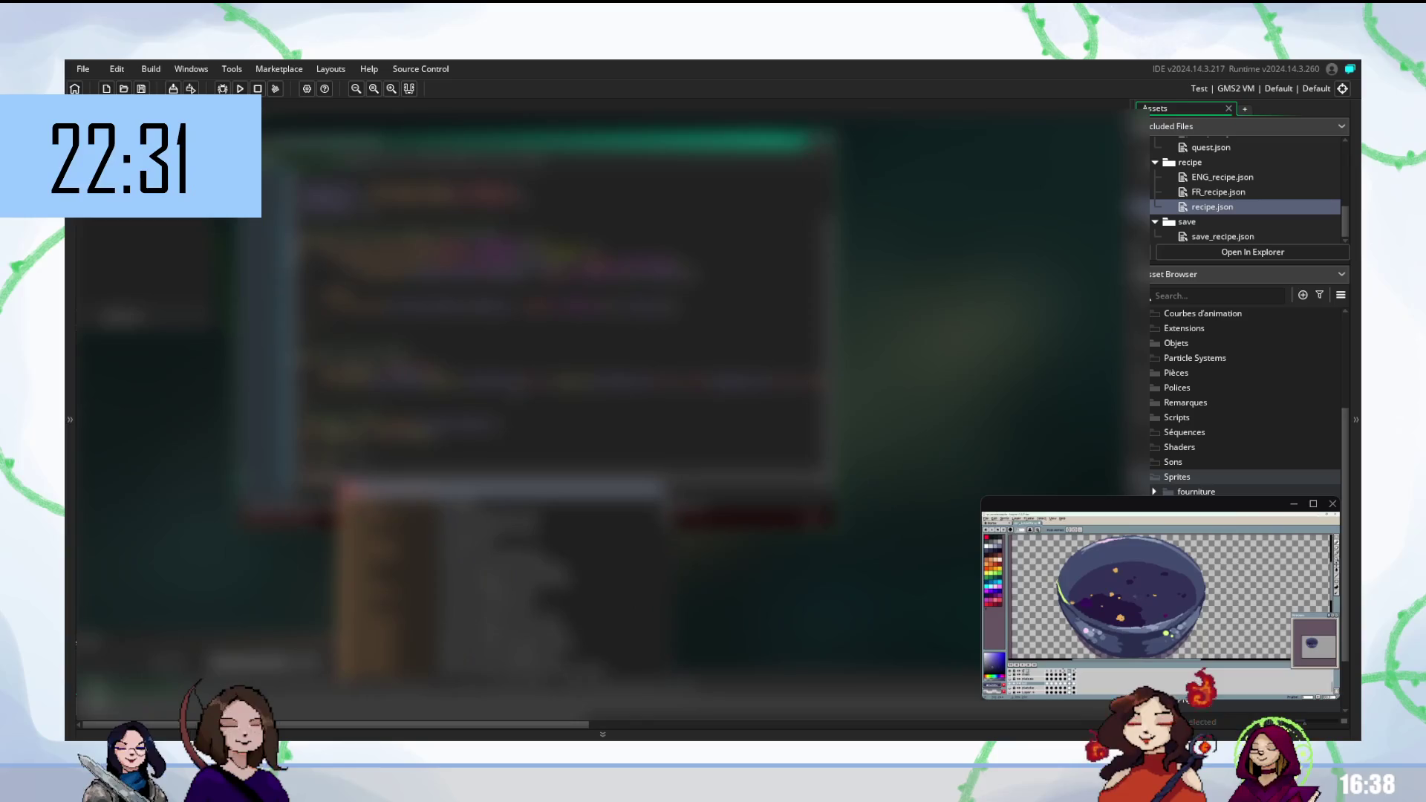
key("Return")
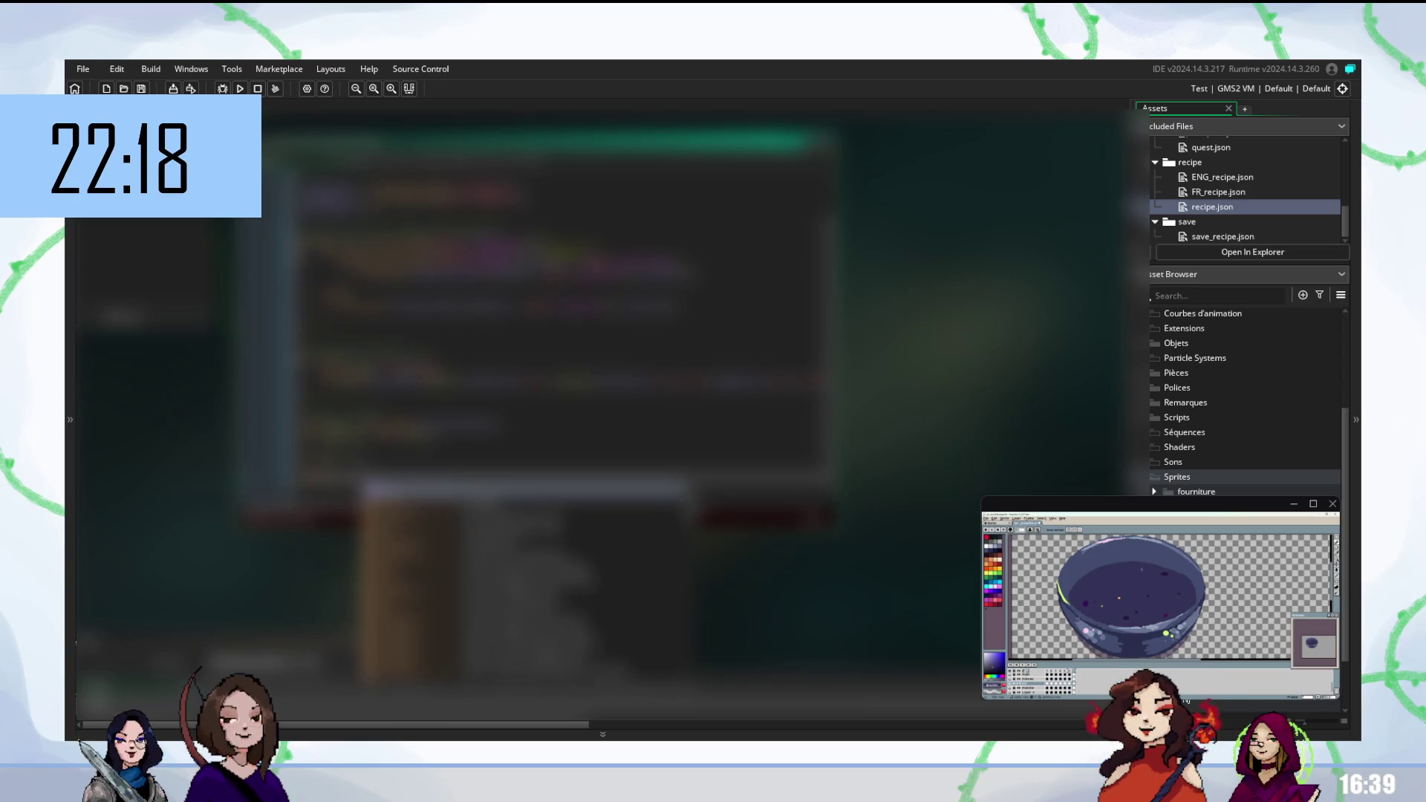
key("Escape")
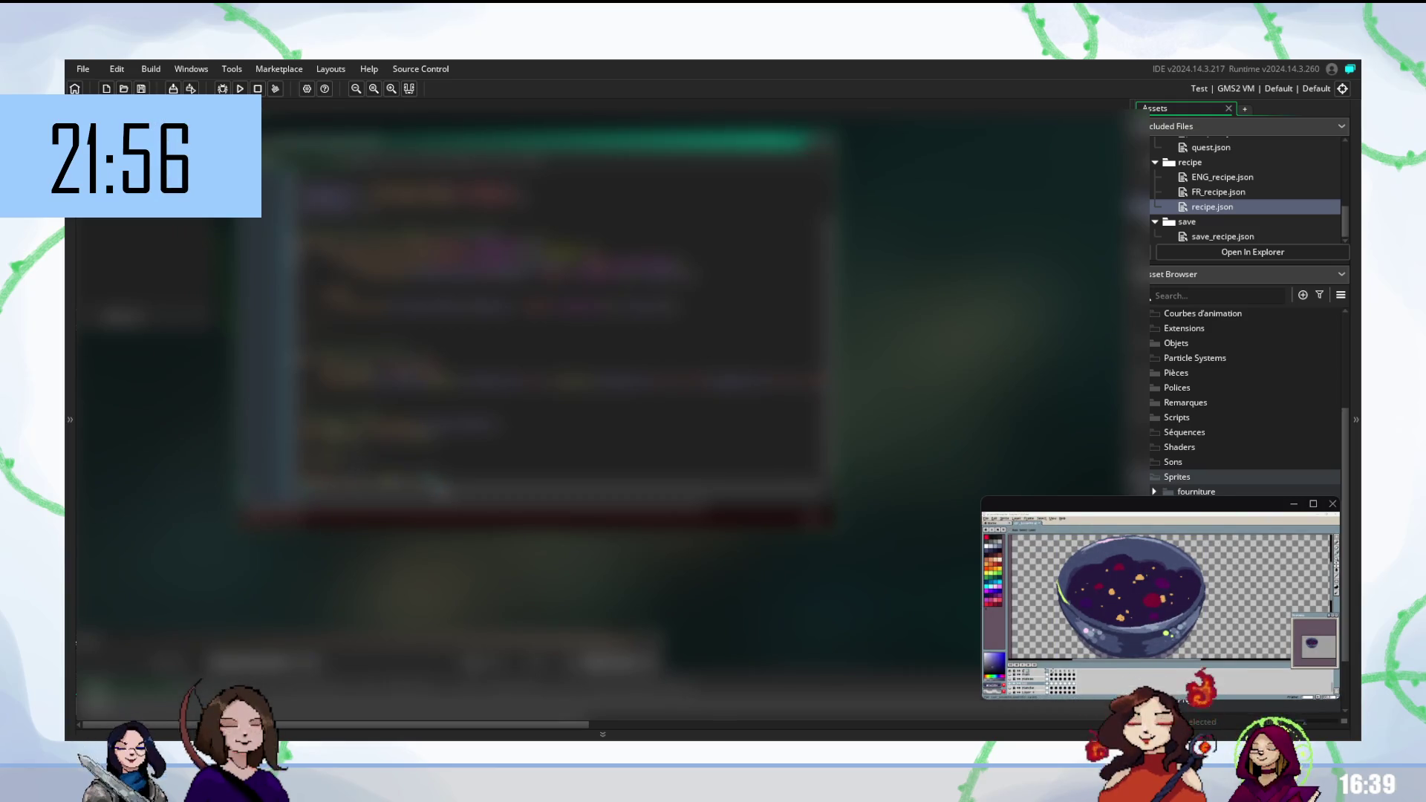
scroll(557, 345, "down", 1)
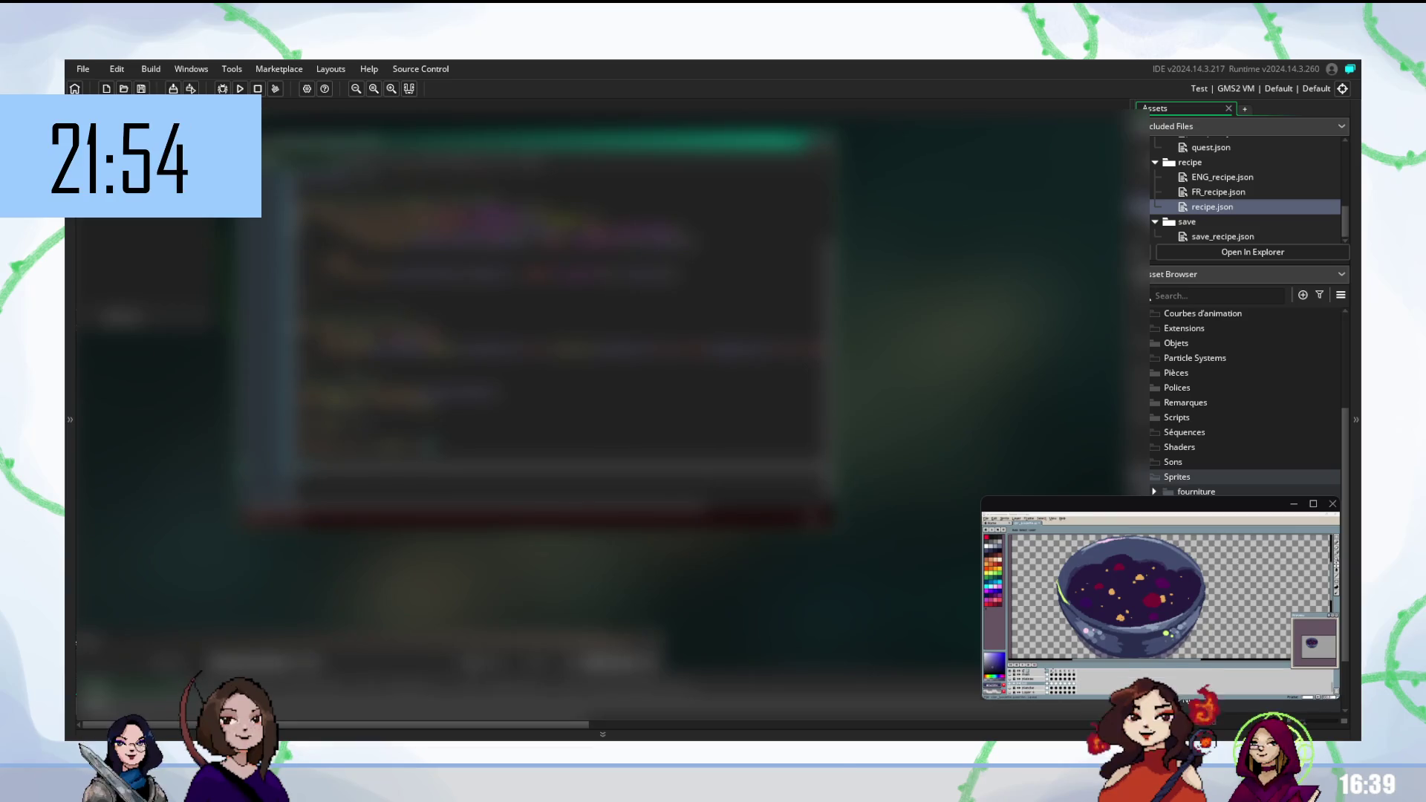
scroll(446, 297, "up", 1)
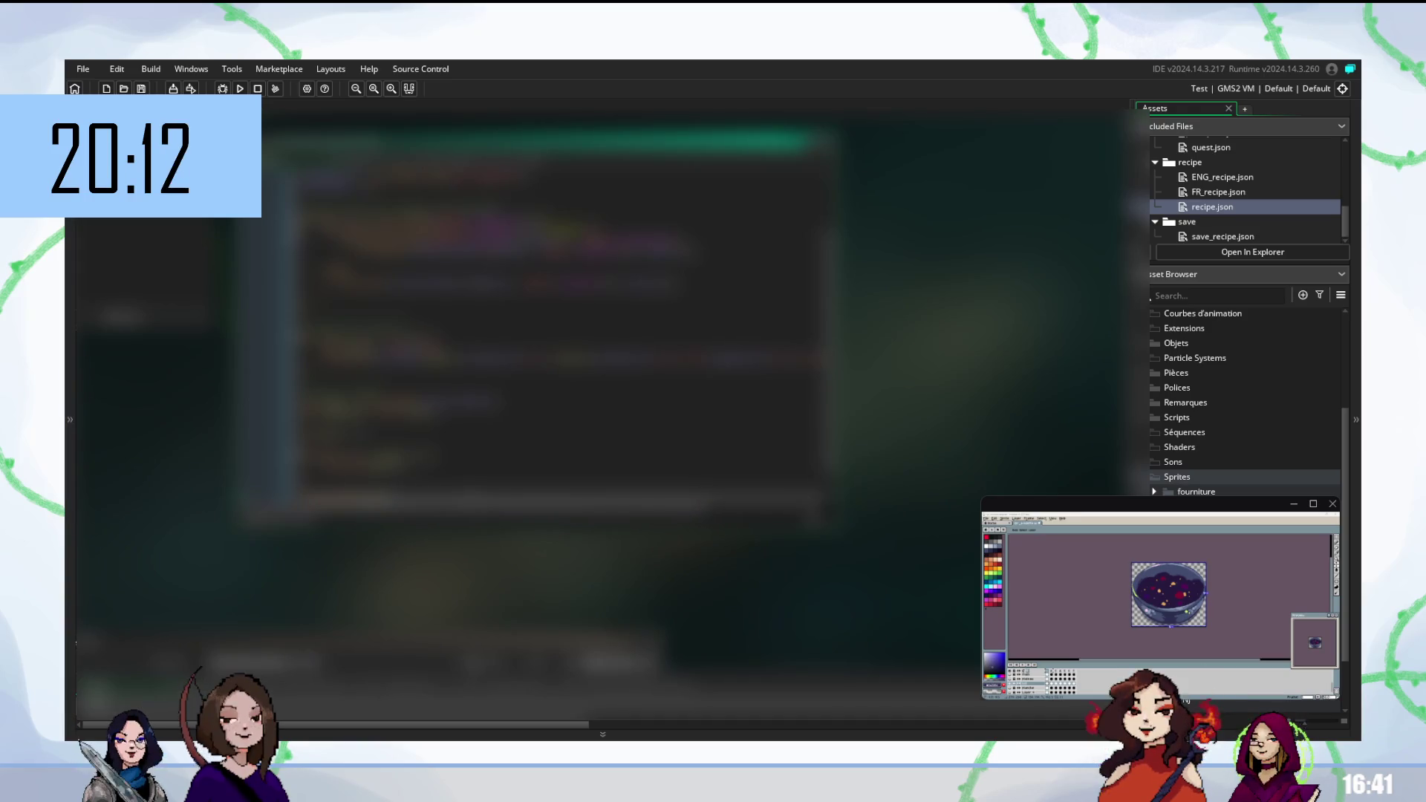
scroll(535, 338, "down", 1)
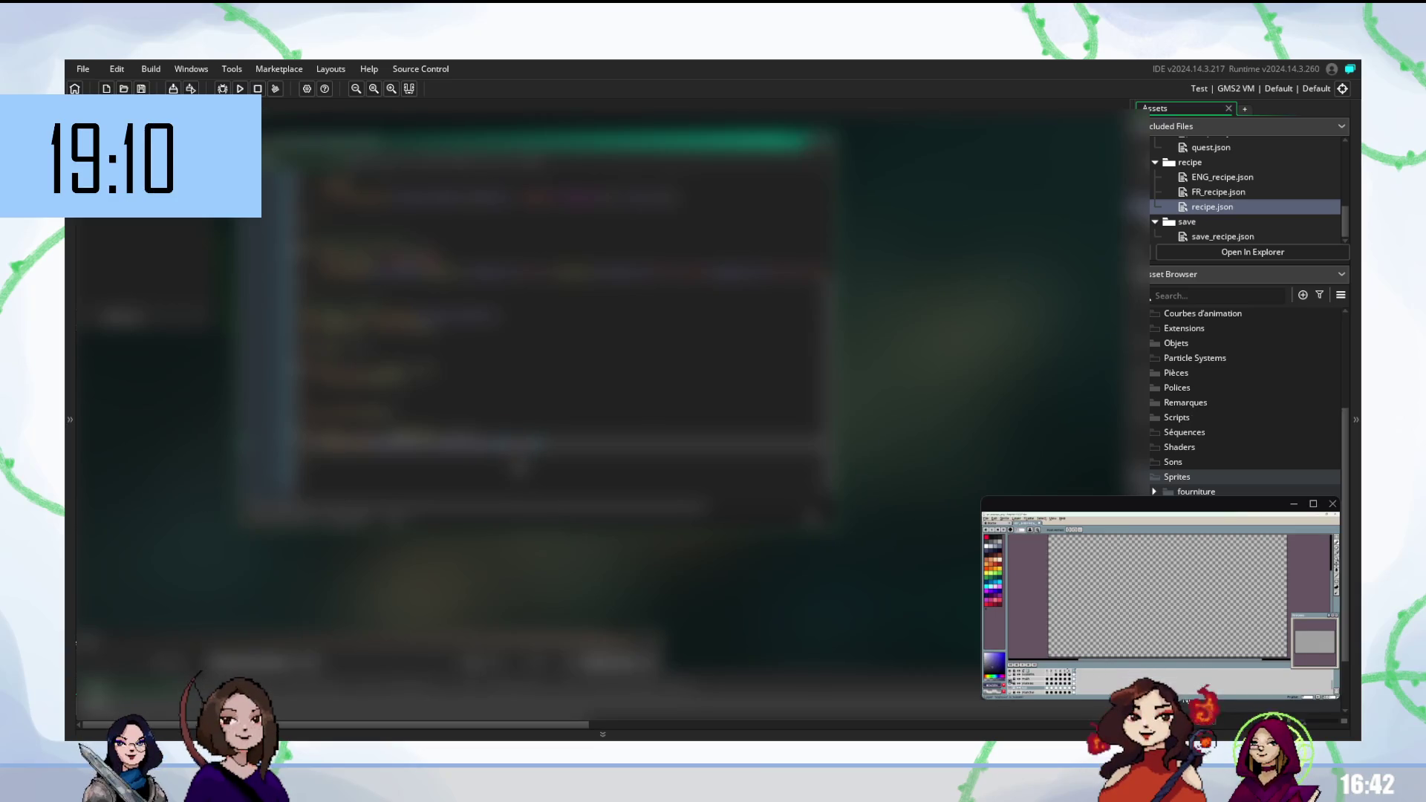
Bring up the context menu over the recipe-loading code
right_click(528, 444)
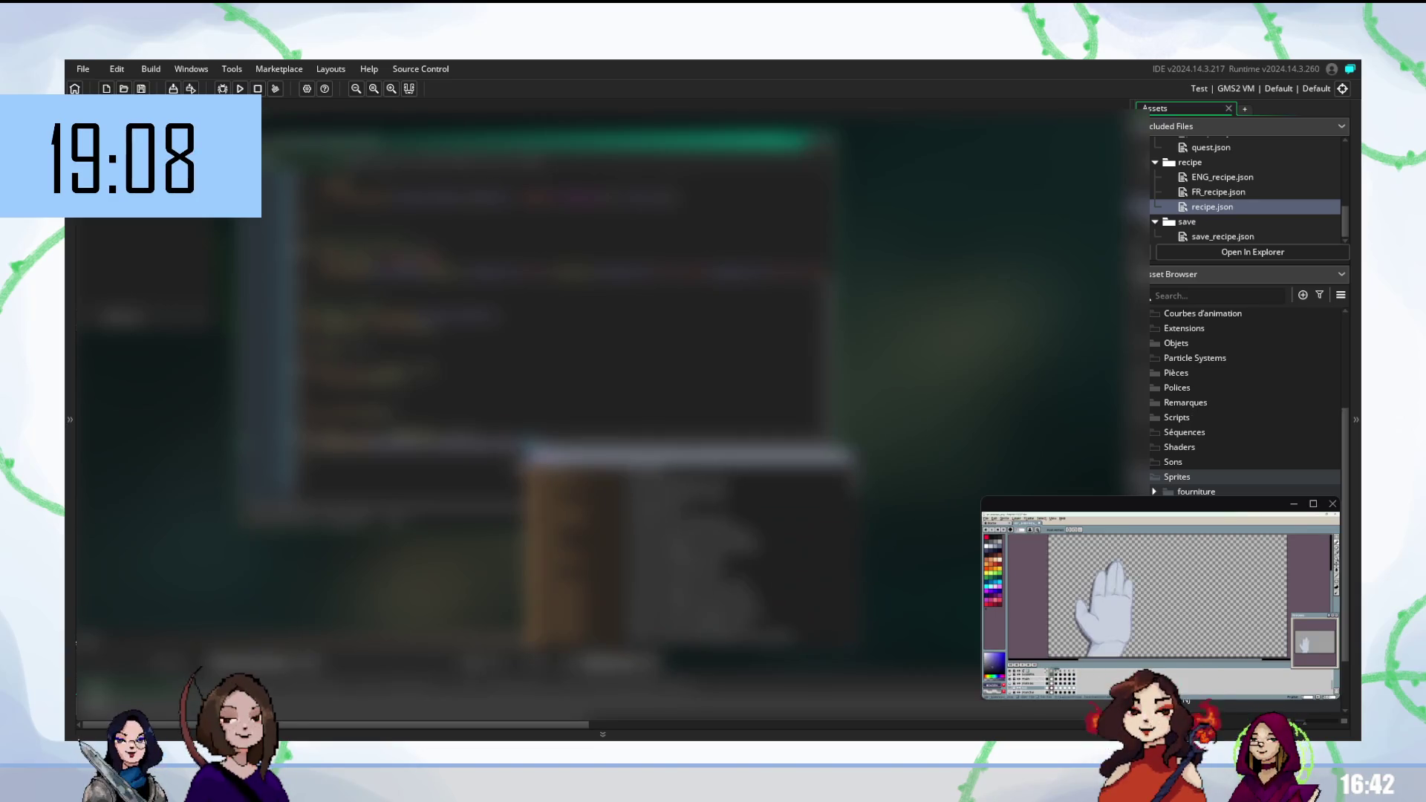
Dismiss the code editor's context menu without choosing anything and scroll down the script
key("Escape")
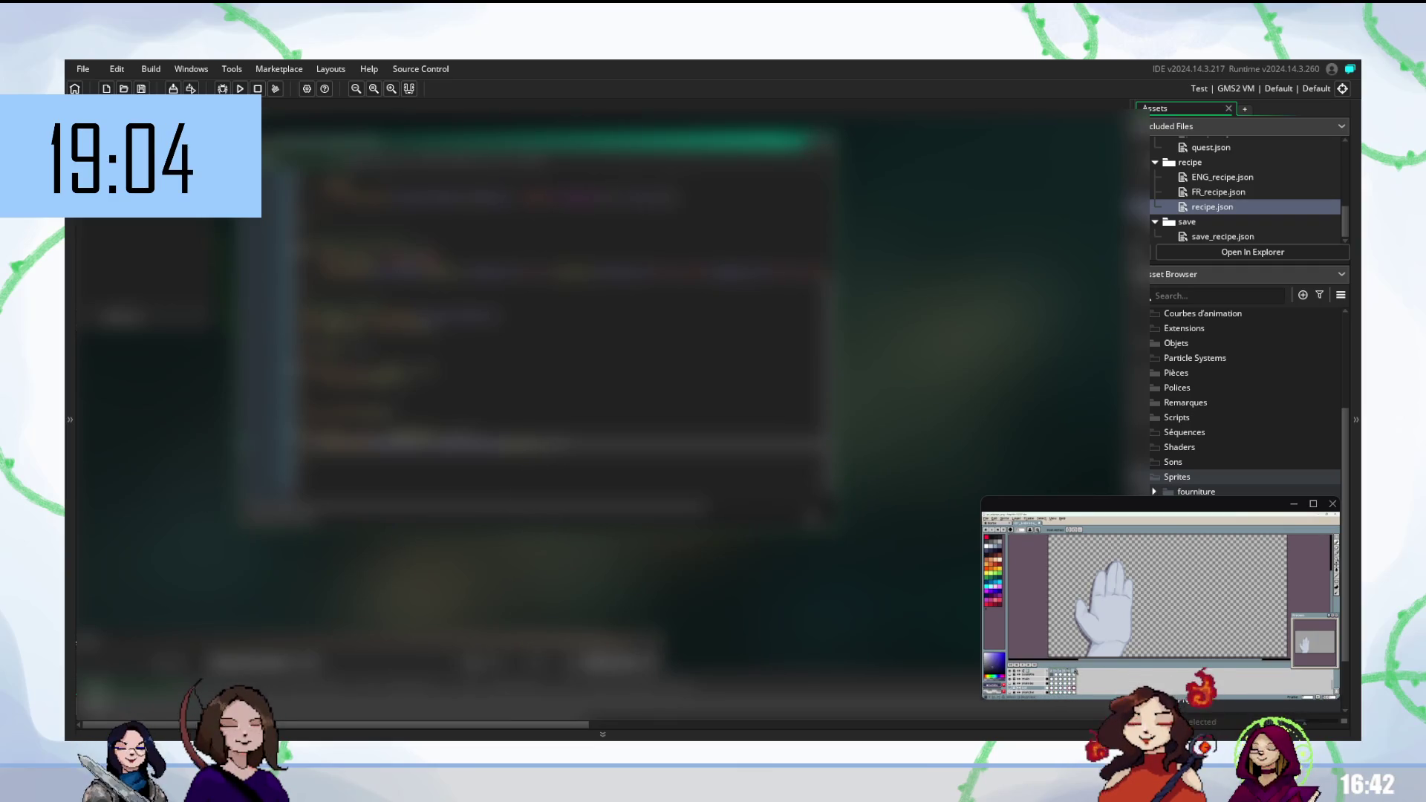
scroll(561, 364, "down", 1)
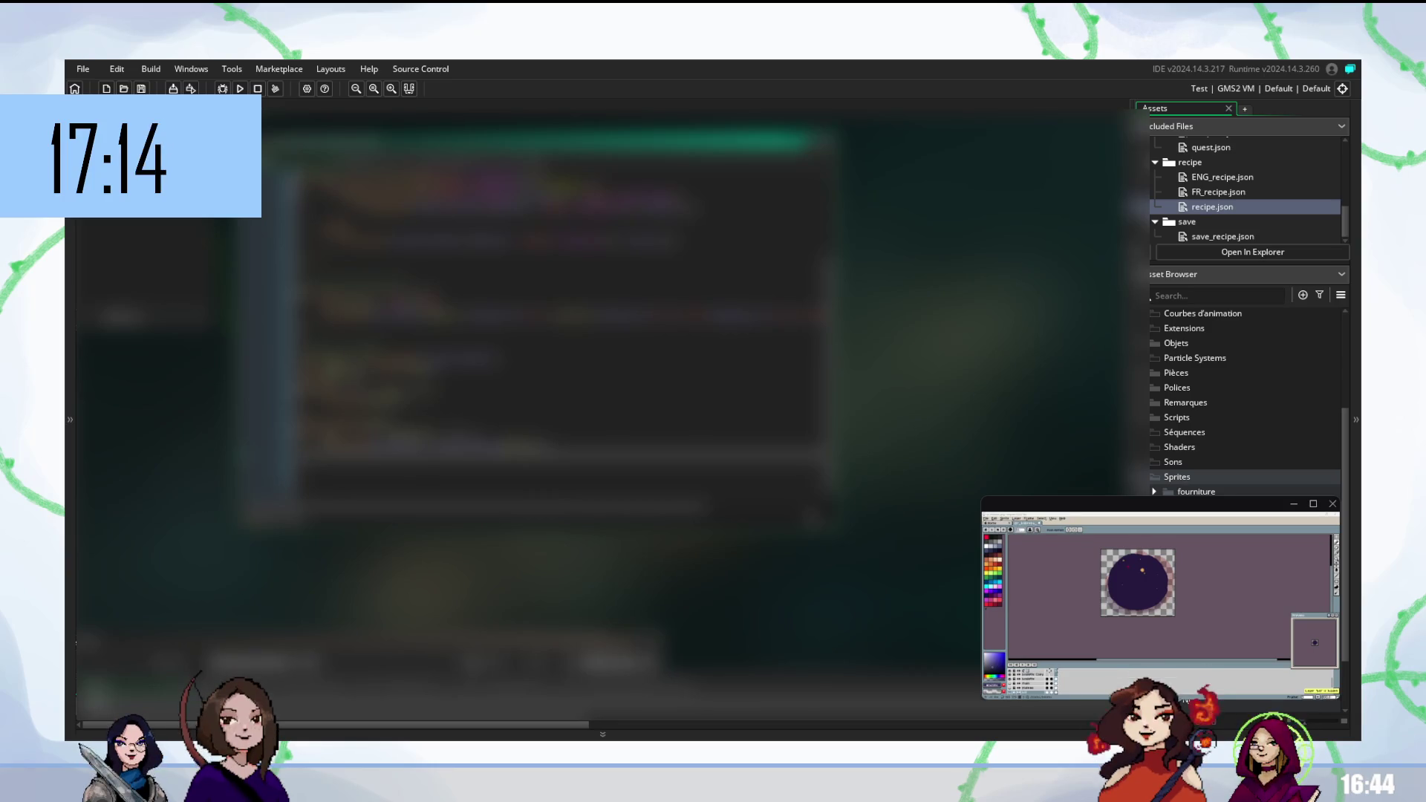
Export the round sprite's animation as files and switch to a wider canvas for the panel
key("ctrl+s")
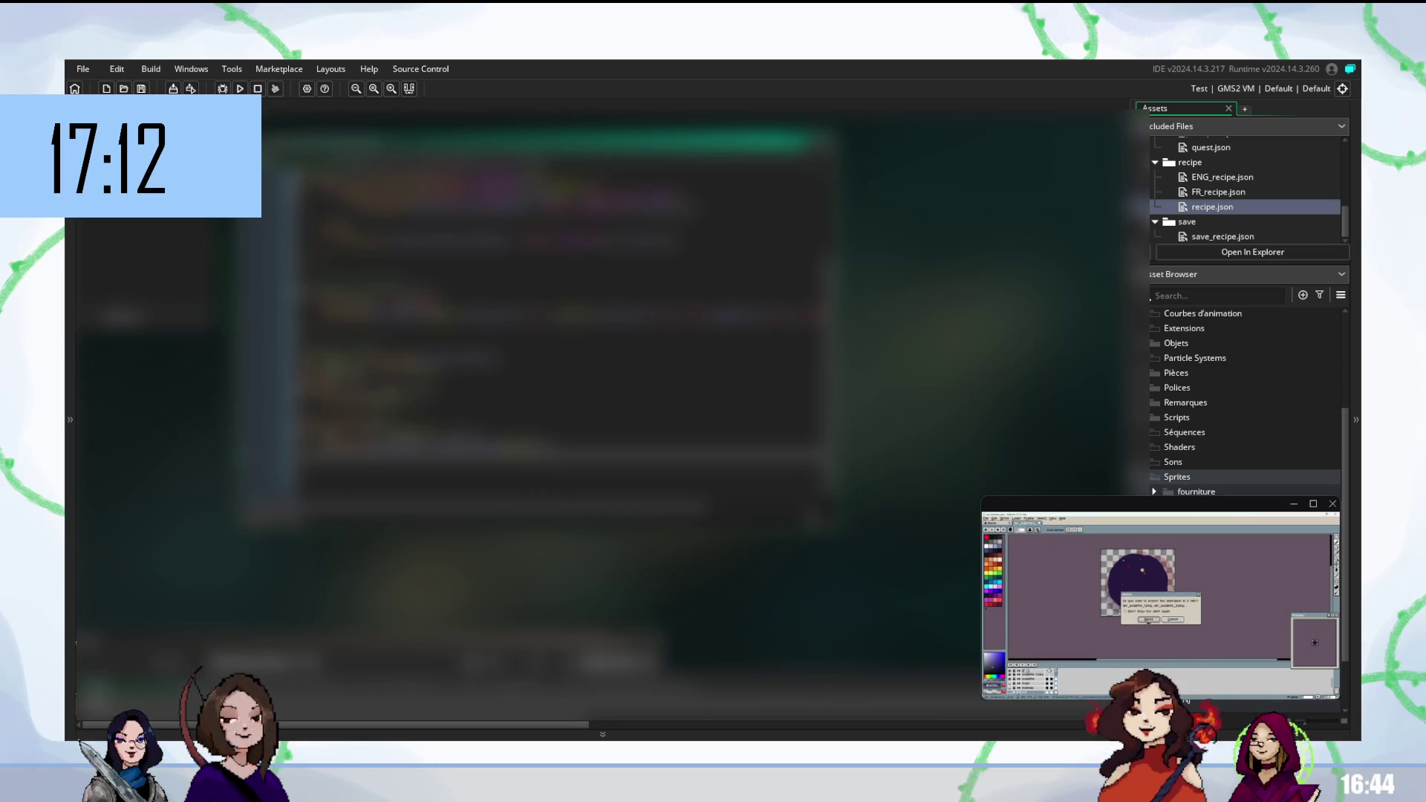
left_click(1147, 620)
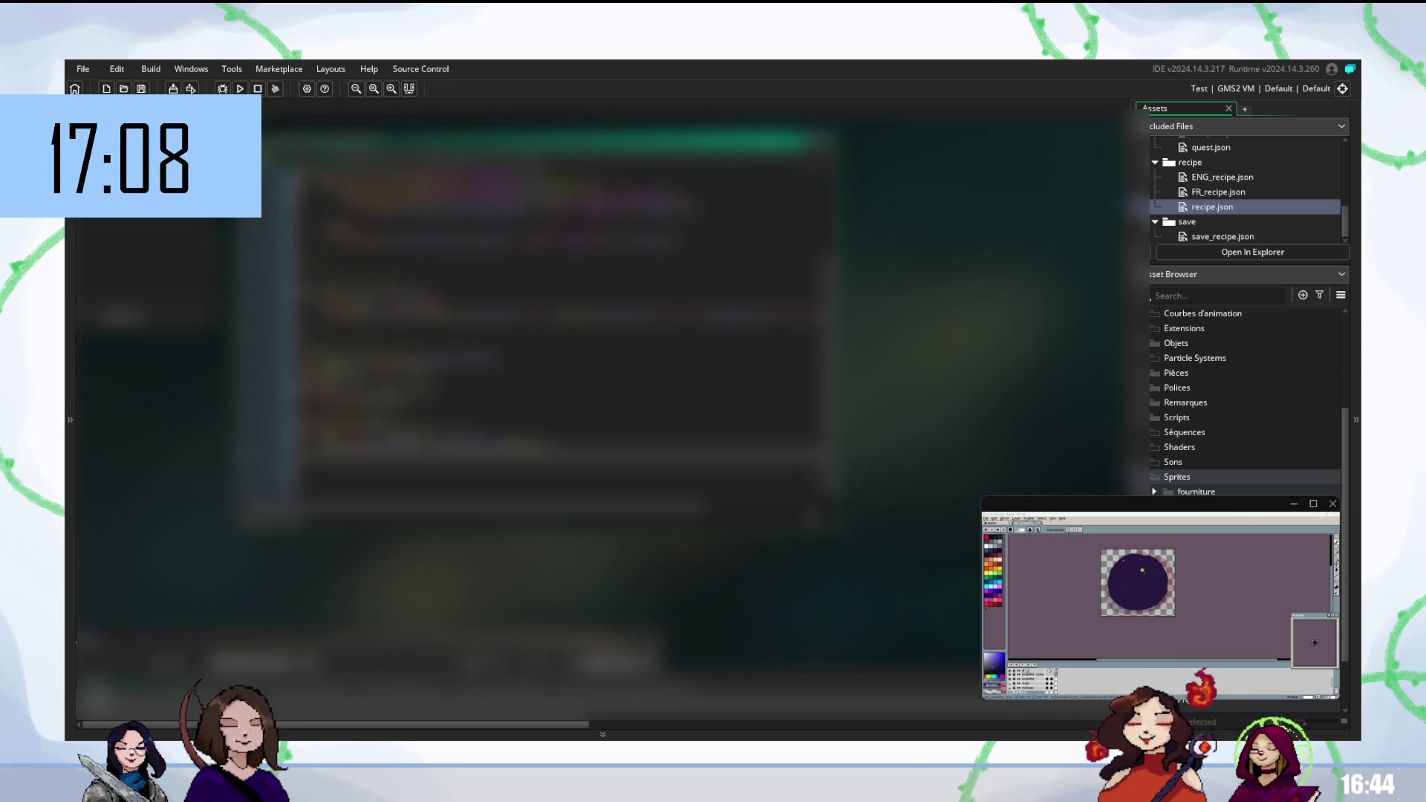
key("ctrl+w")
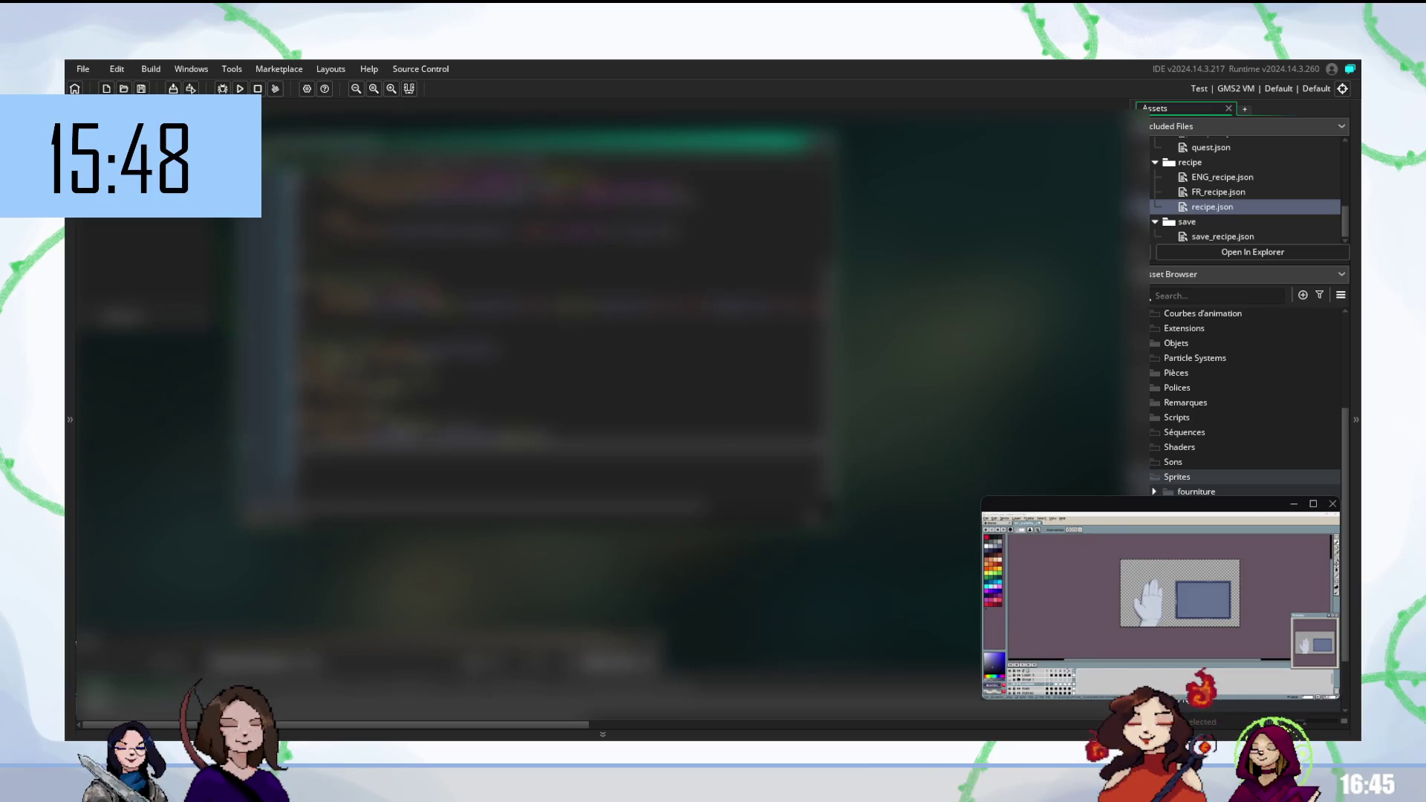
Scroll back and forth over the hand-and-panel drawing in the pixel editor
scroll(556, 334, "up", 5)
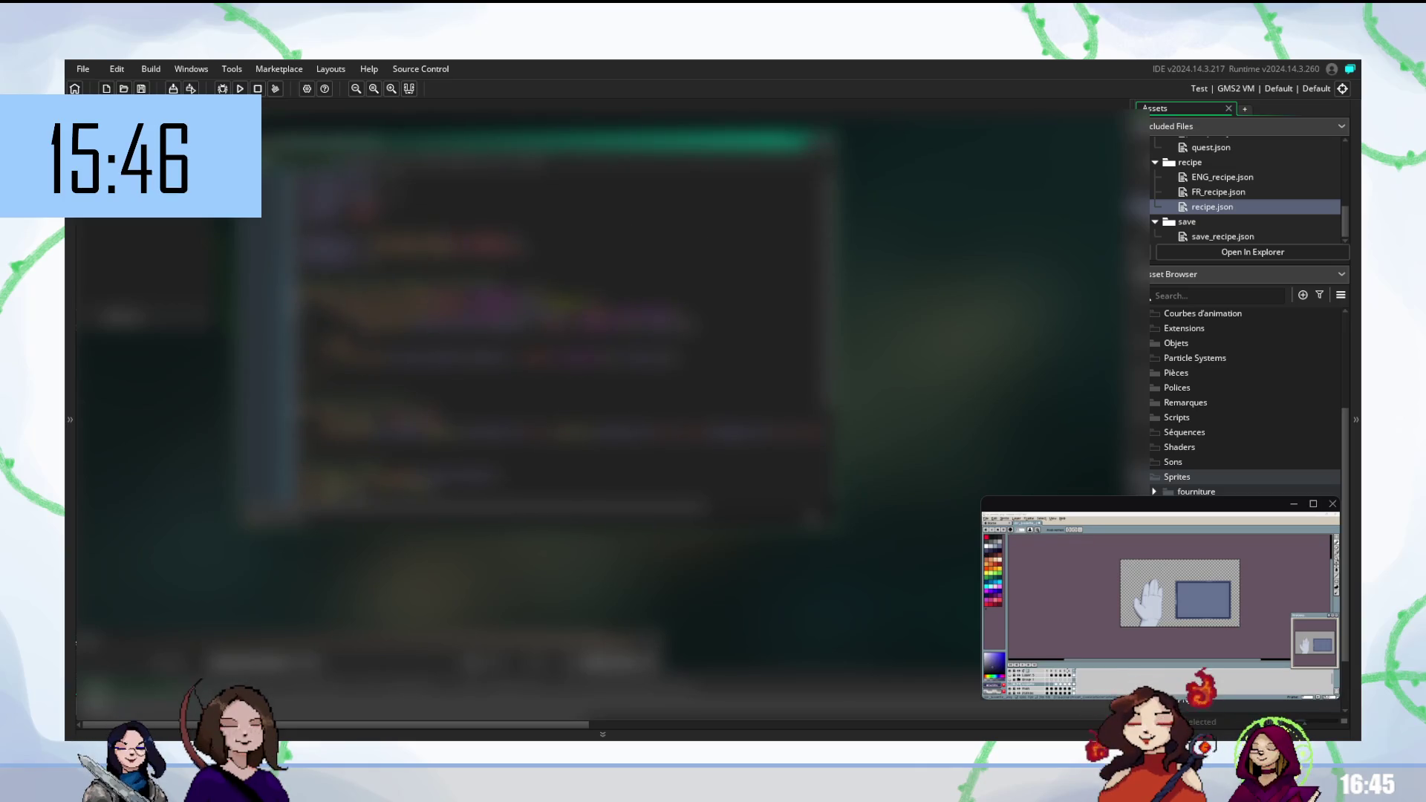
scroll(557, 334, "down", 5)
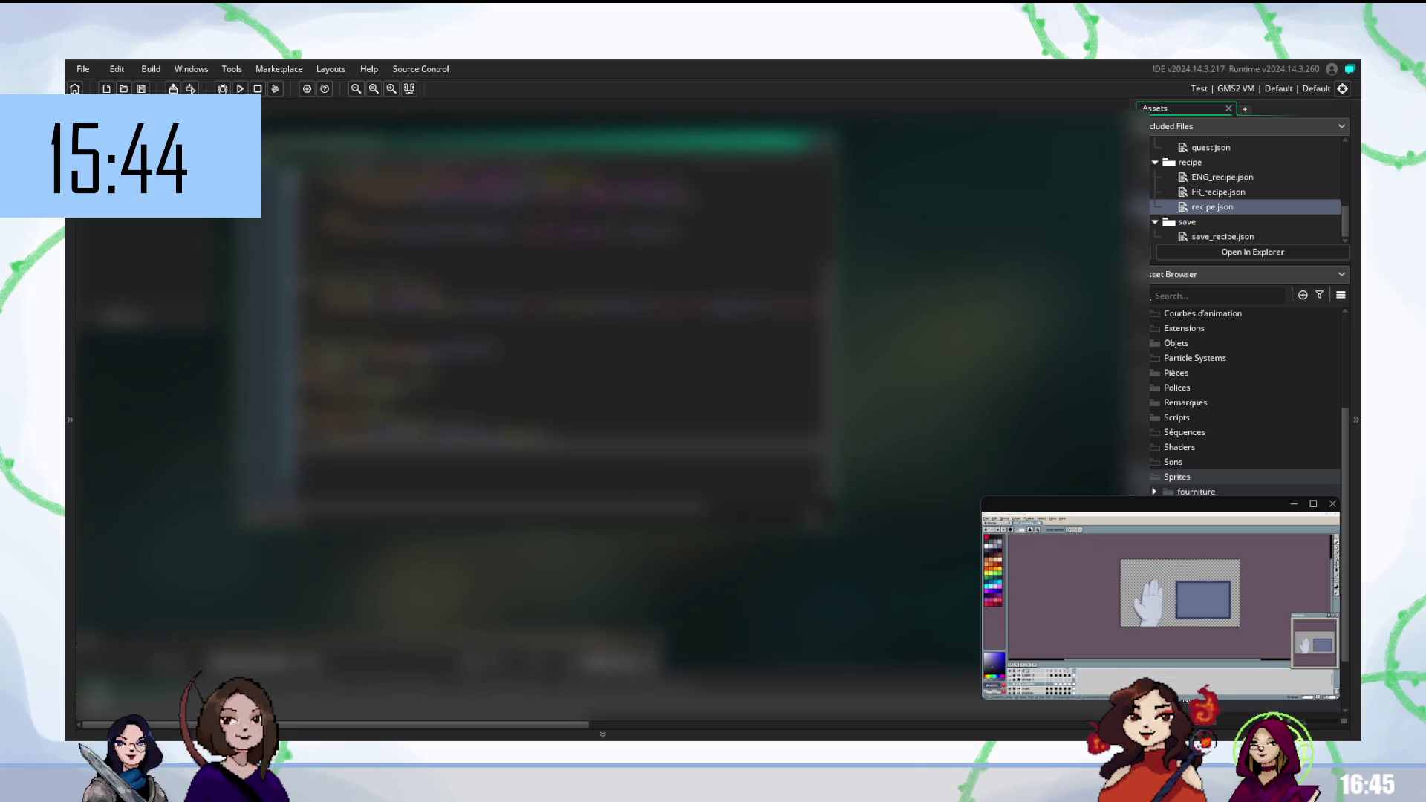
scroll(565, 338, "up", 3)
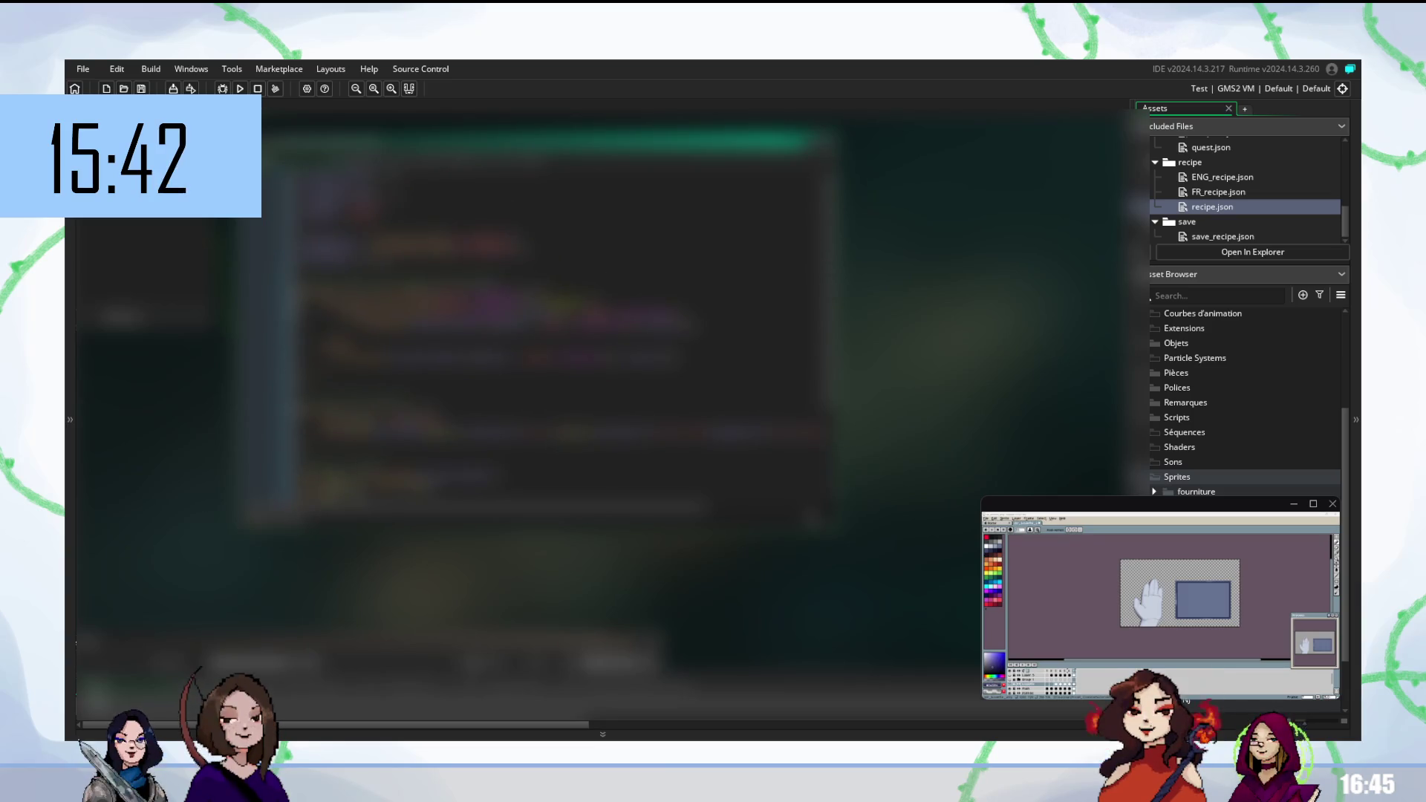
scroll(557, 334, "down", 5)
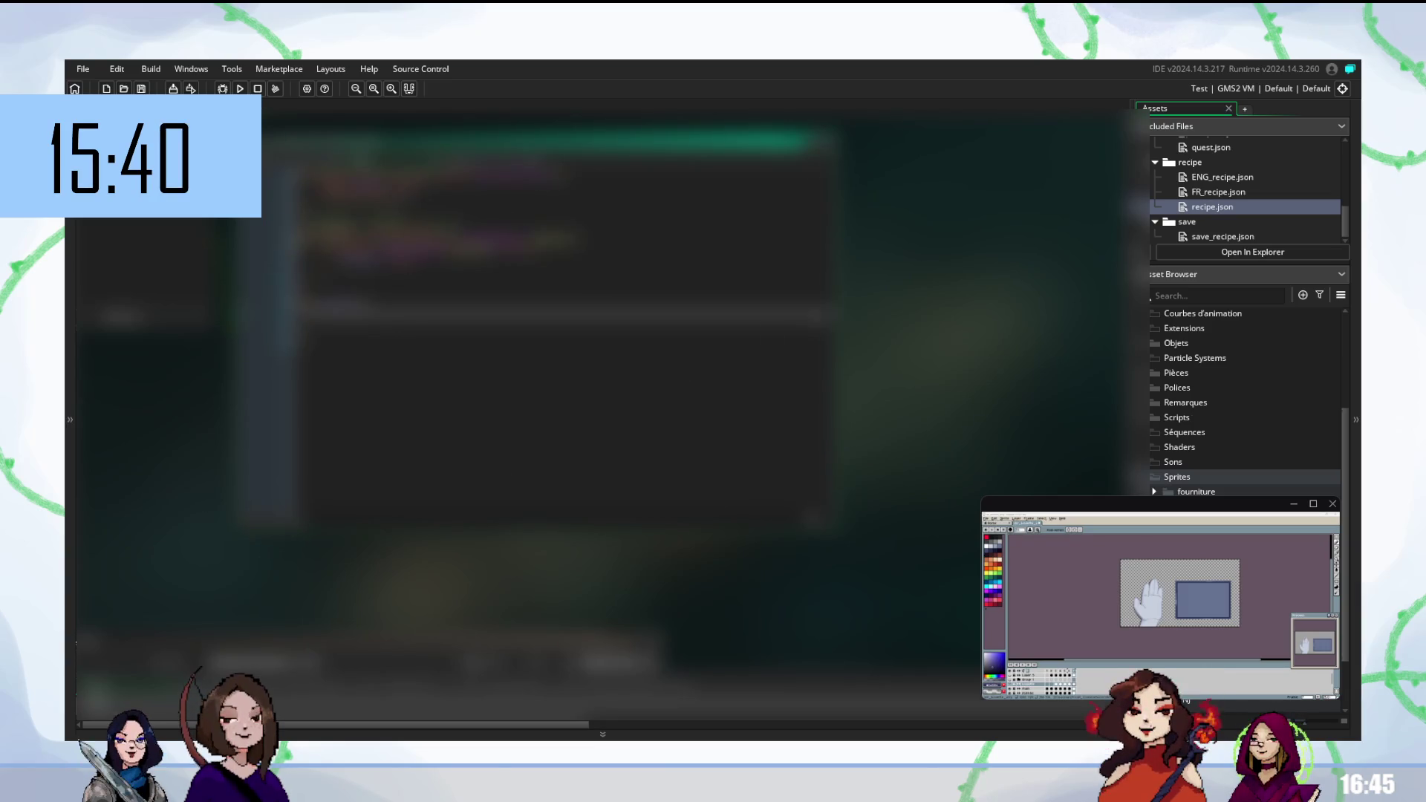
scroll(557, 371, "up", 10)
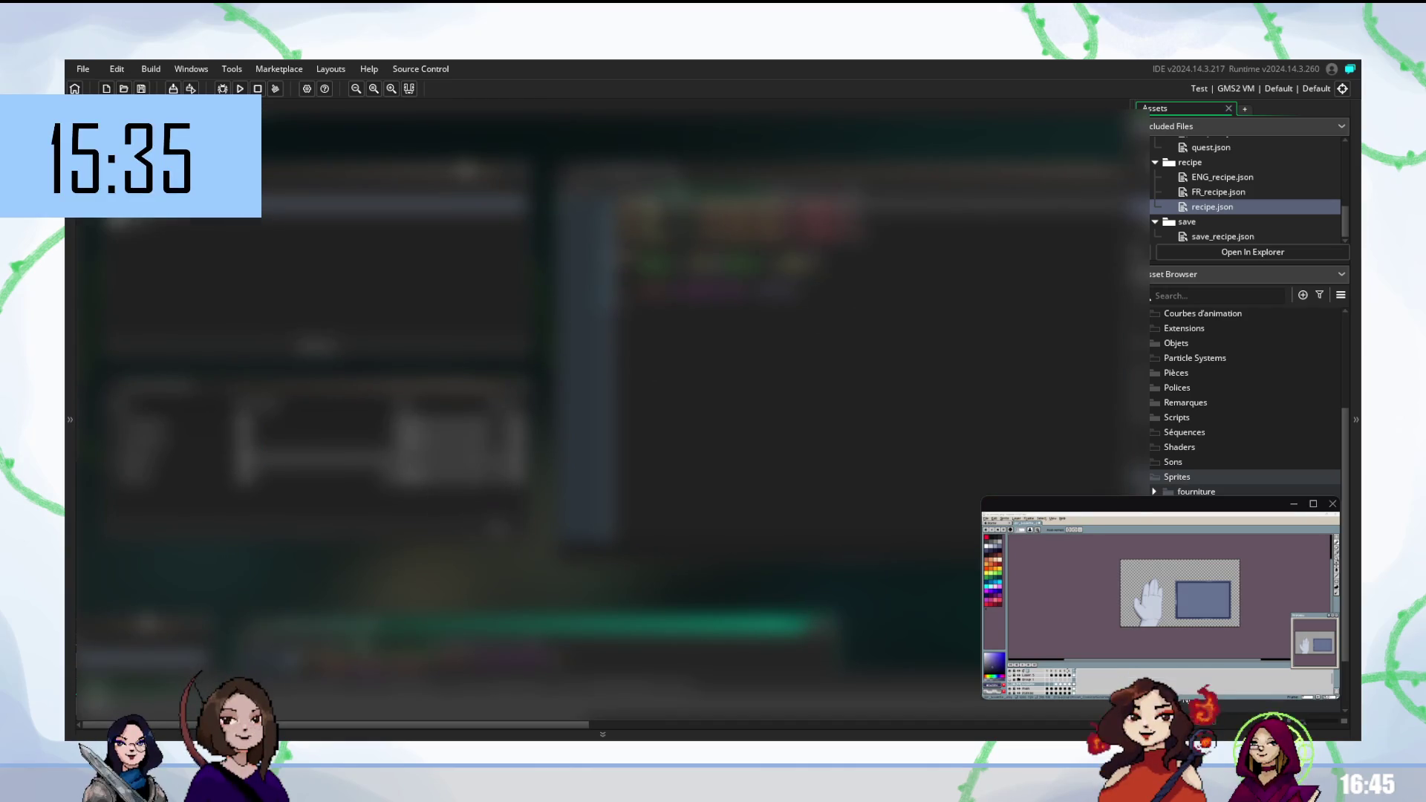
scroll(594, 371, "down", 4)
scroll(557, 401, "down", 1)
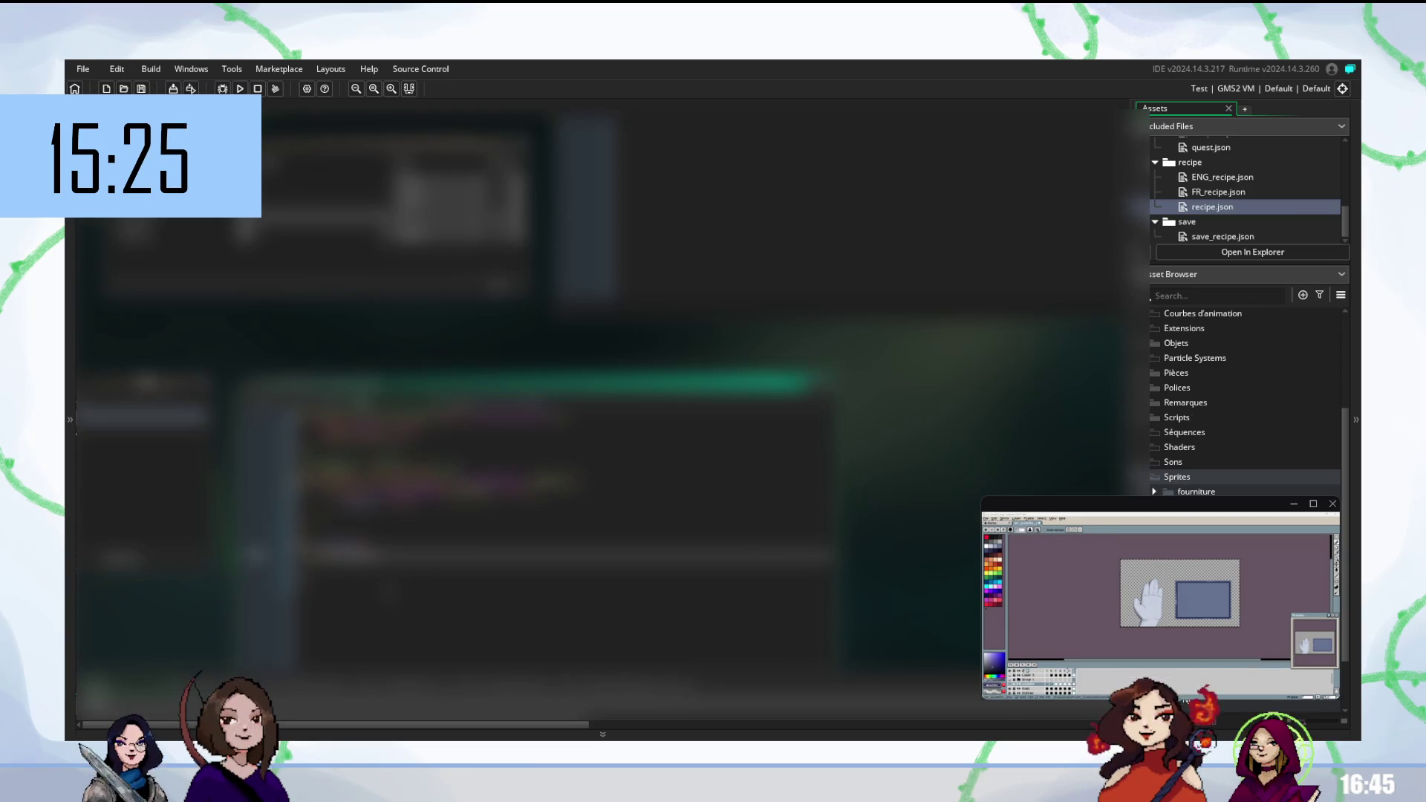
scroll(594, 372, "up", 3)
scroll(599, 389, "up", 1)
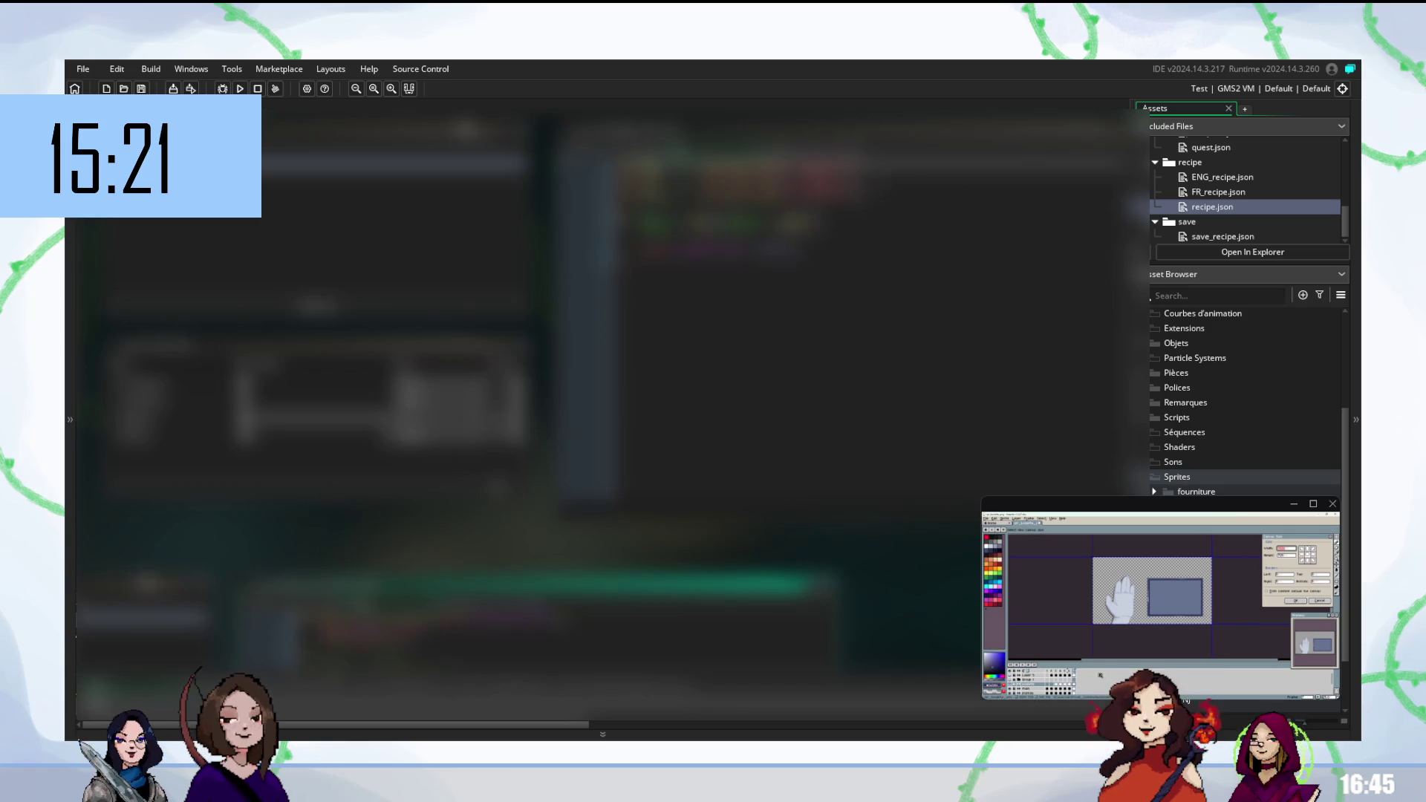
Apply the new, larger canvas size to the hand-and-panel image
left_click(1304, 602)
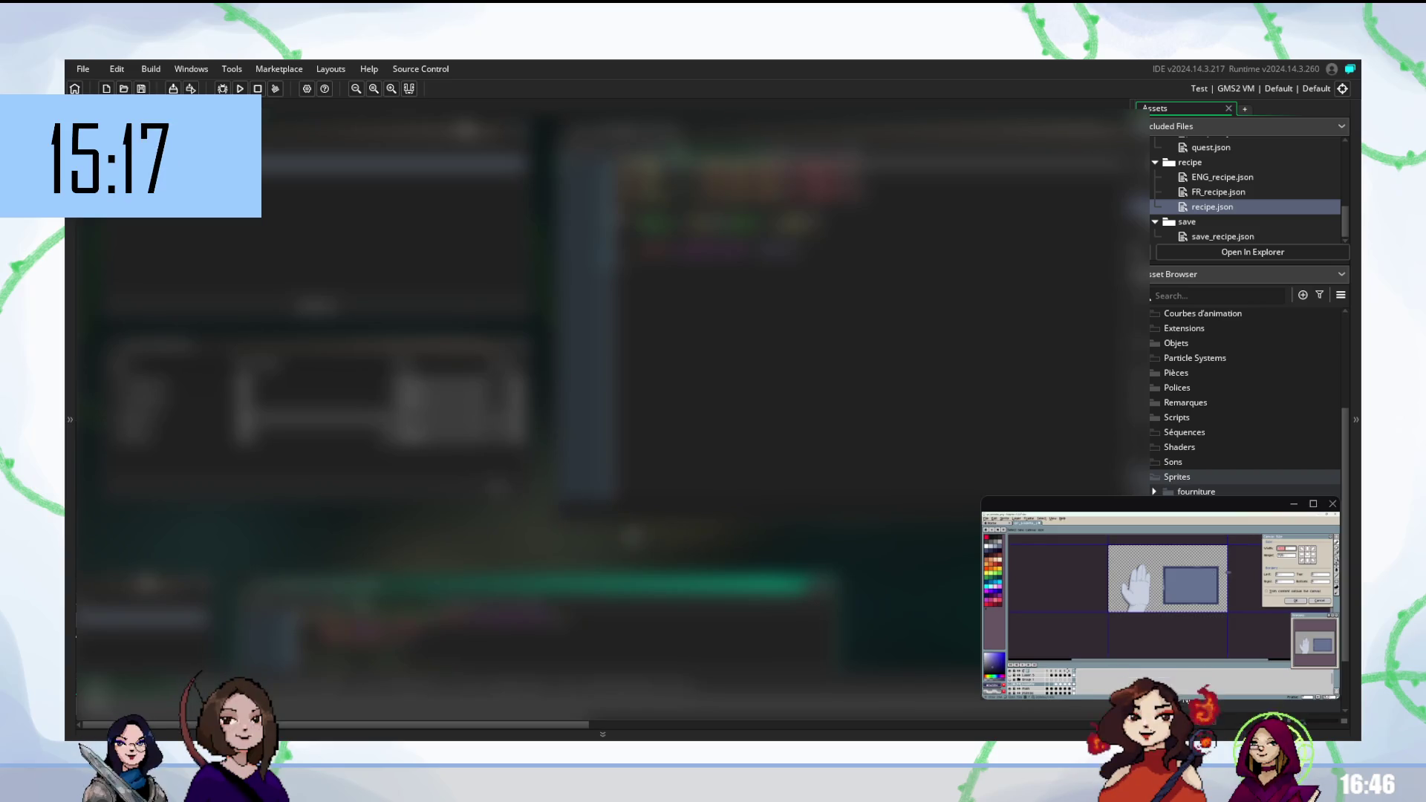
scroll(630, 528, "down", 5)
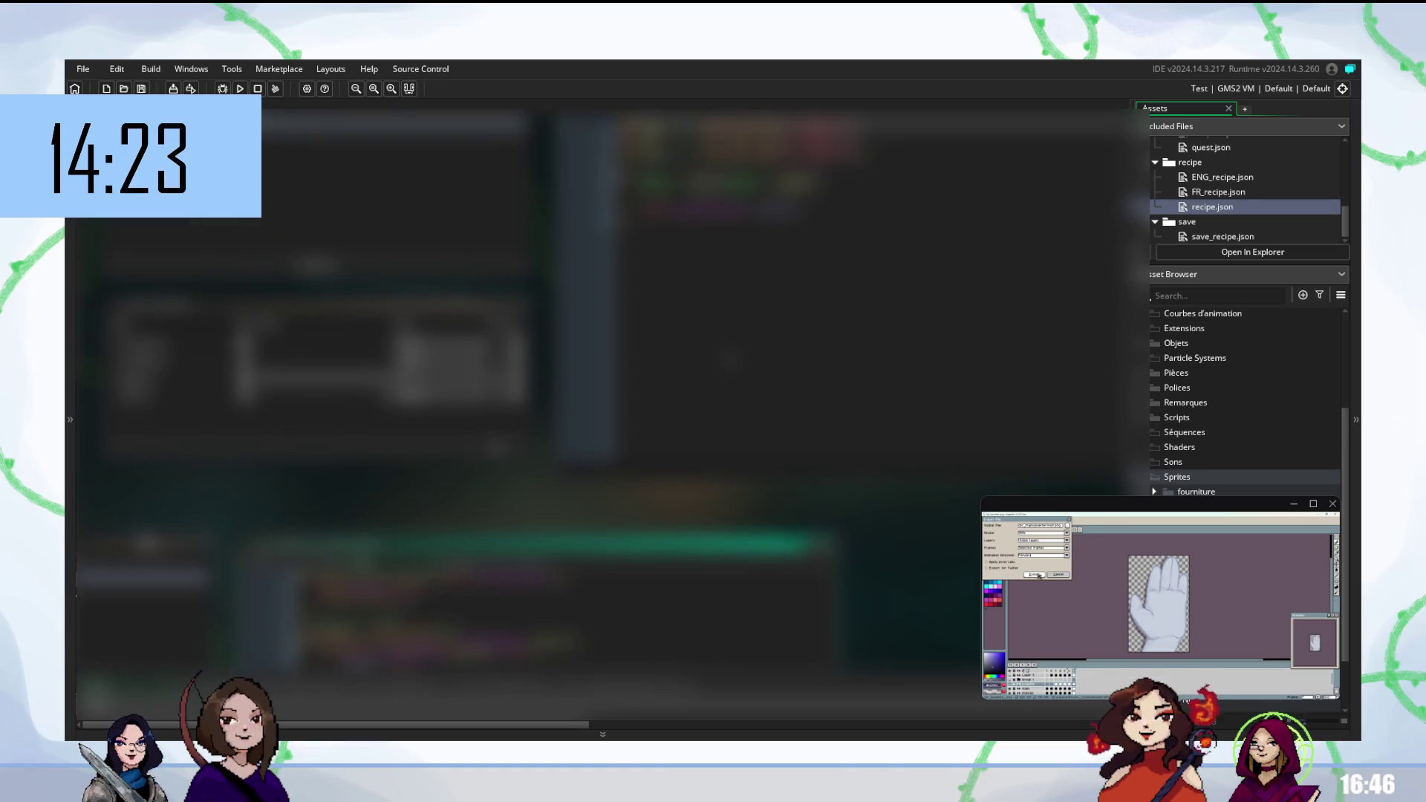
Confirm the export of the cropped hand image
left_click(1043, 575)
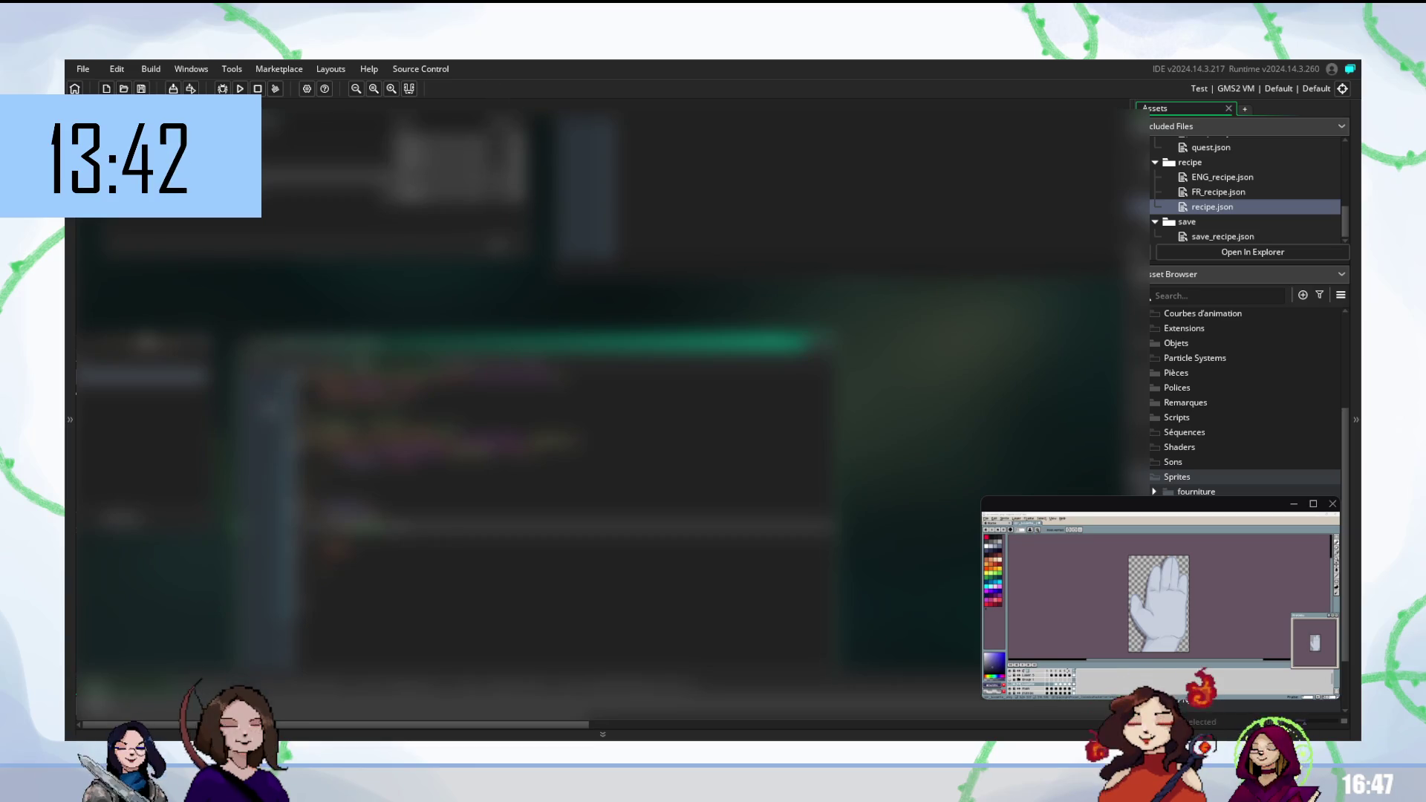
Scroll the script and dismiss the code completion suggestions
scroll(534, 334, "down", 3)
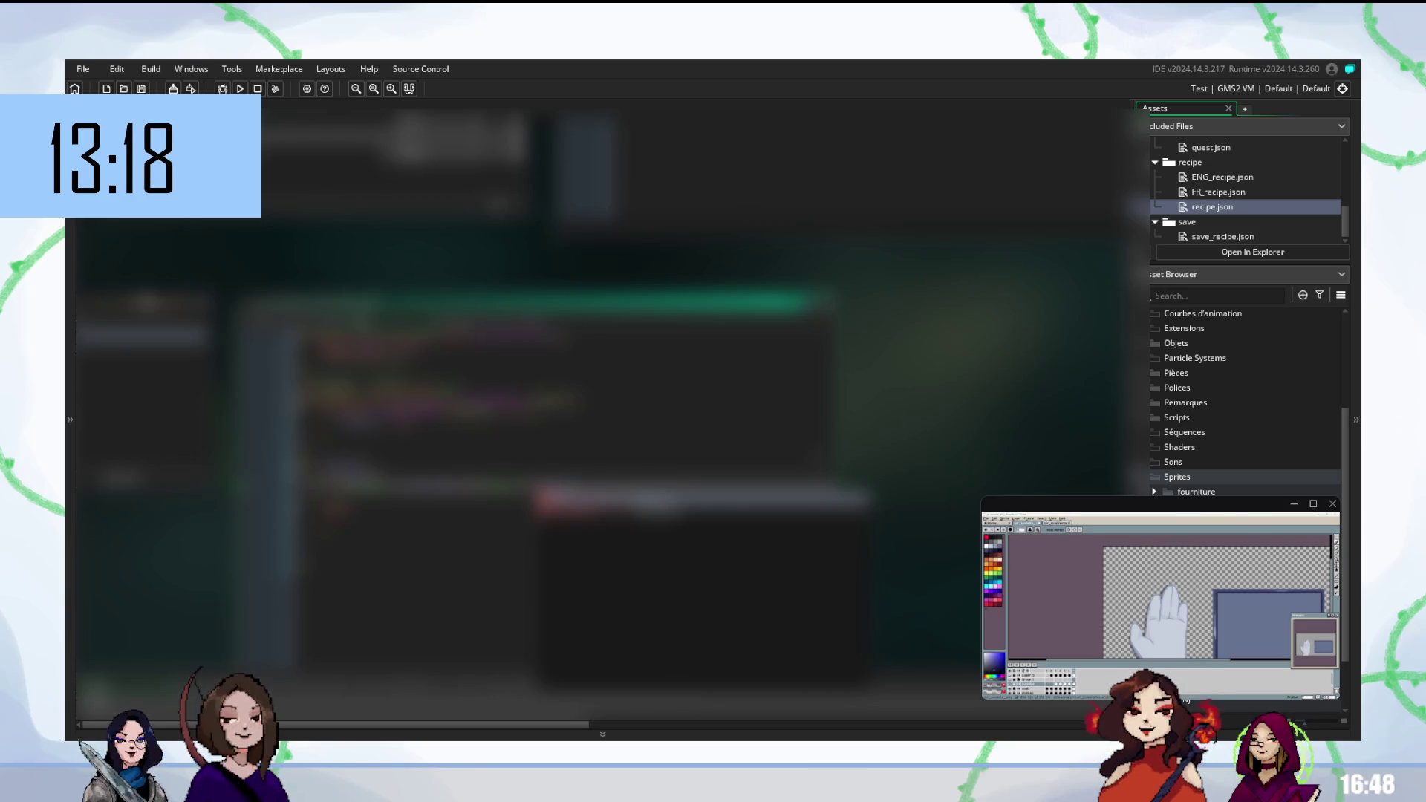
key("Return")
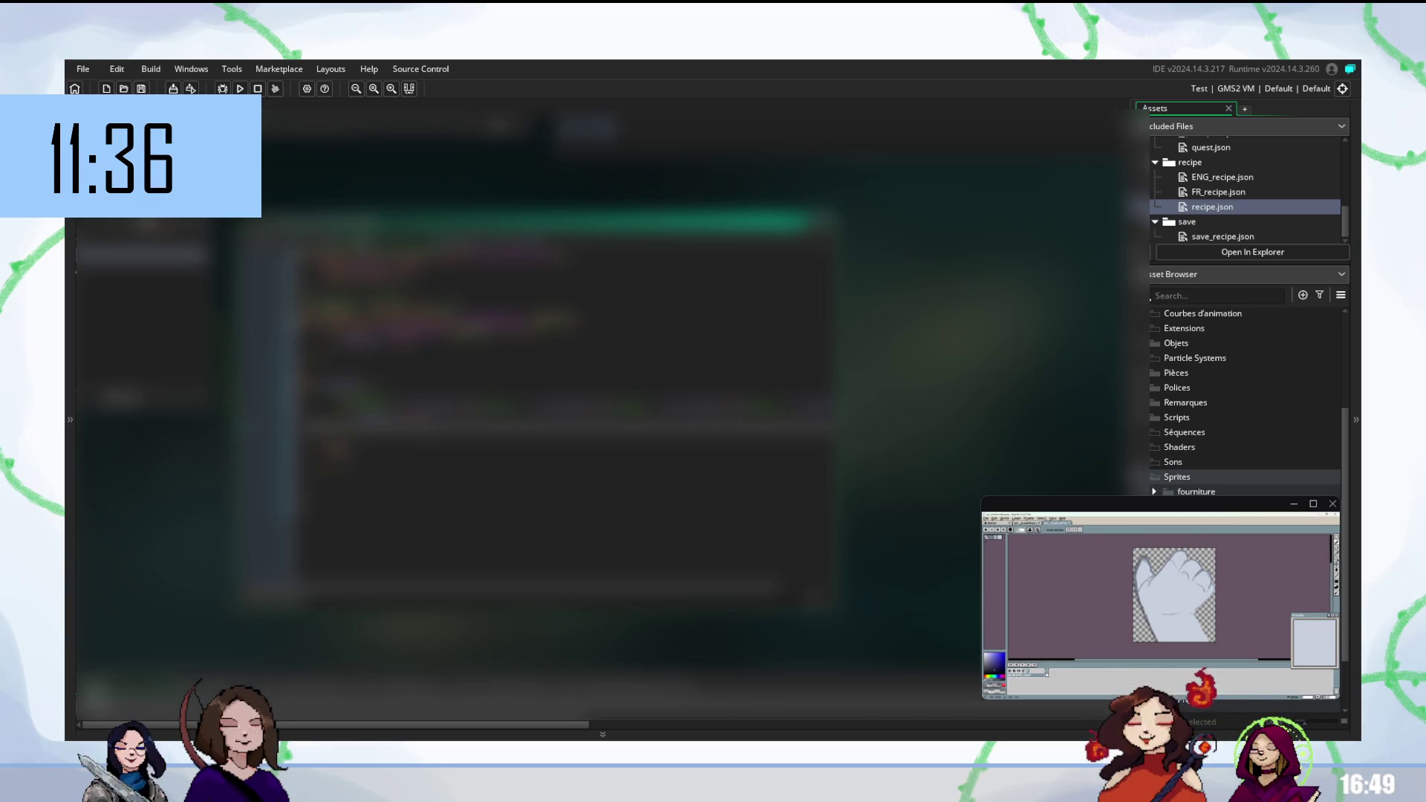
Step through the recipe-loading code lines to review them
left_click(331, 445)
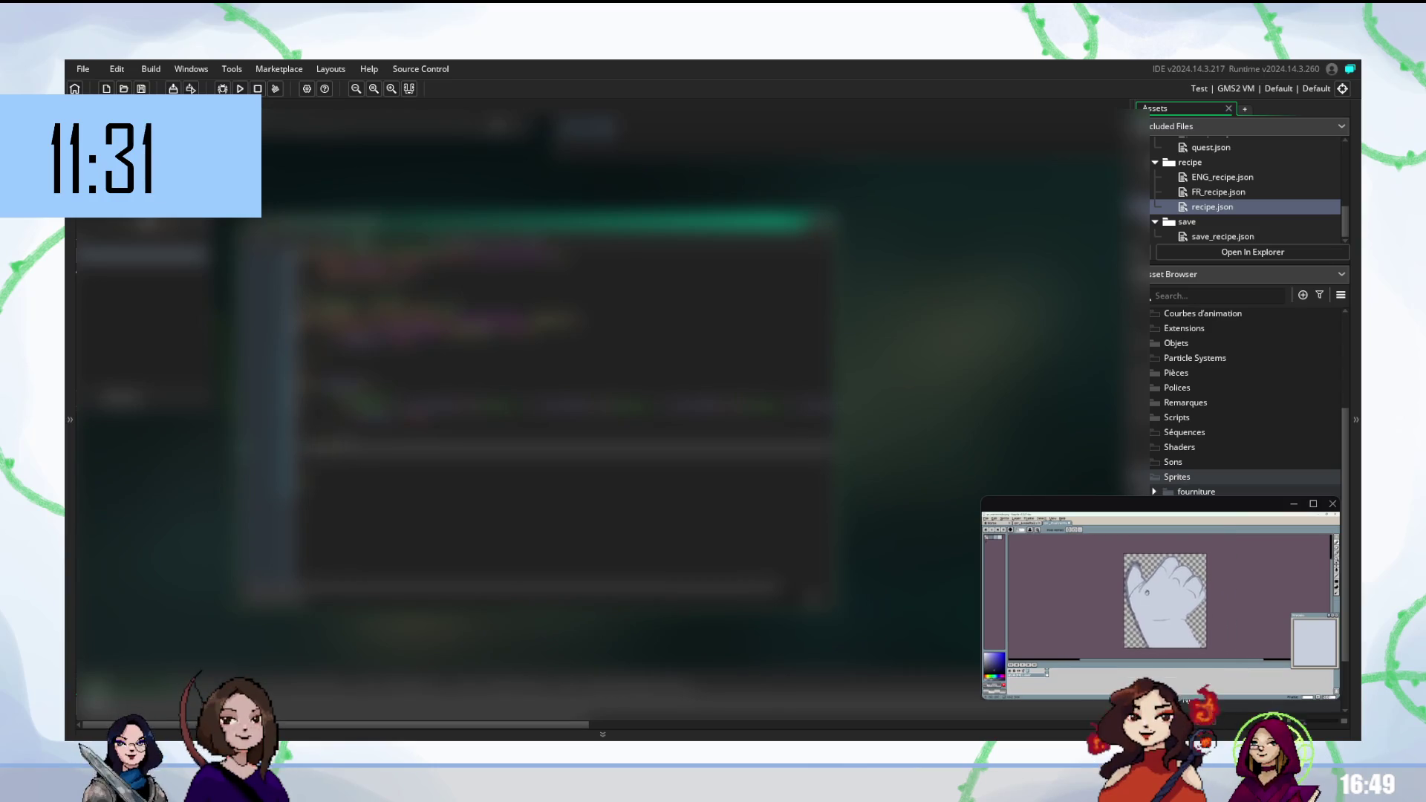
left_click(330, 414)
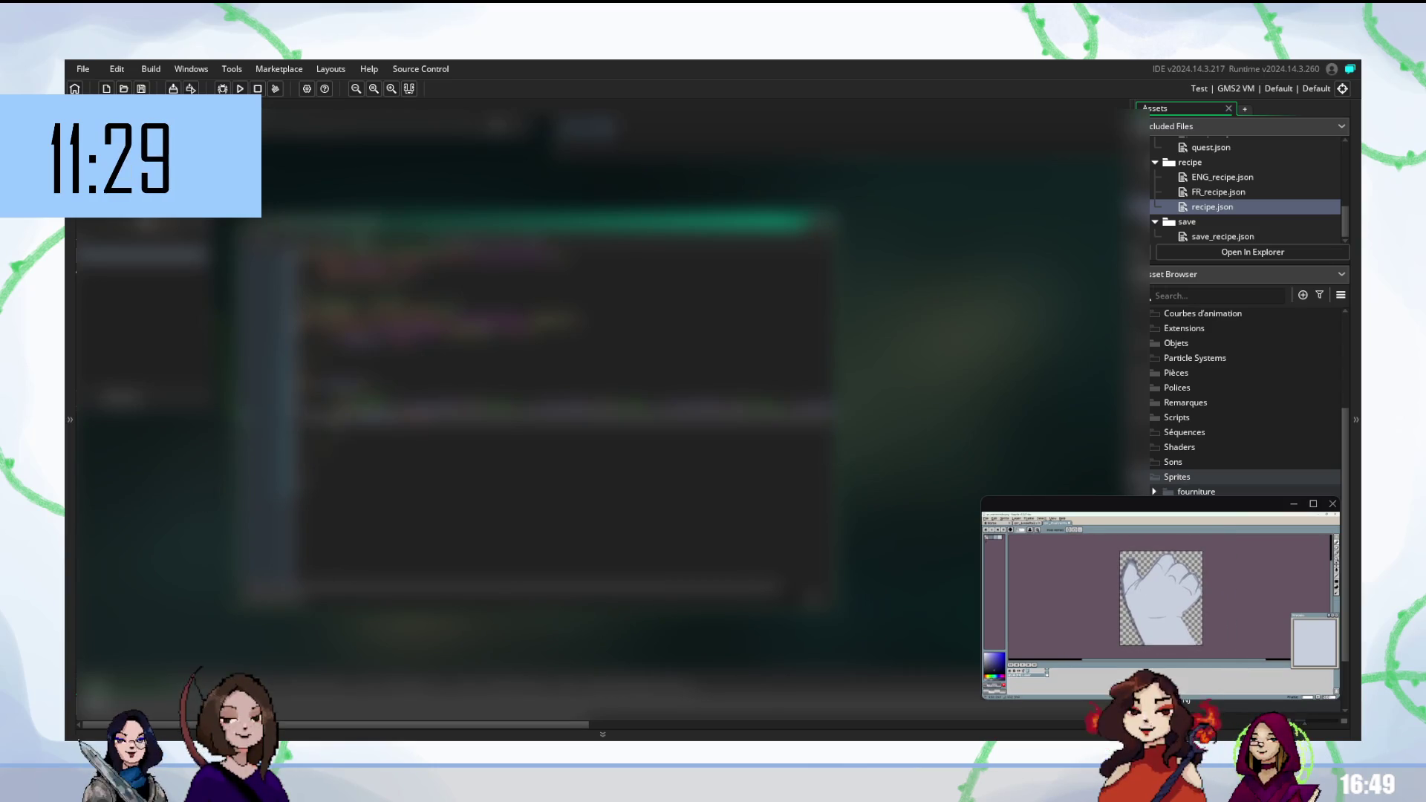
left_click(445, 431)
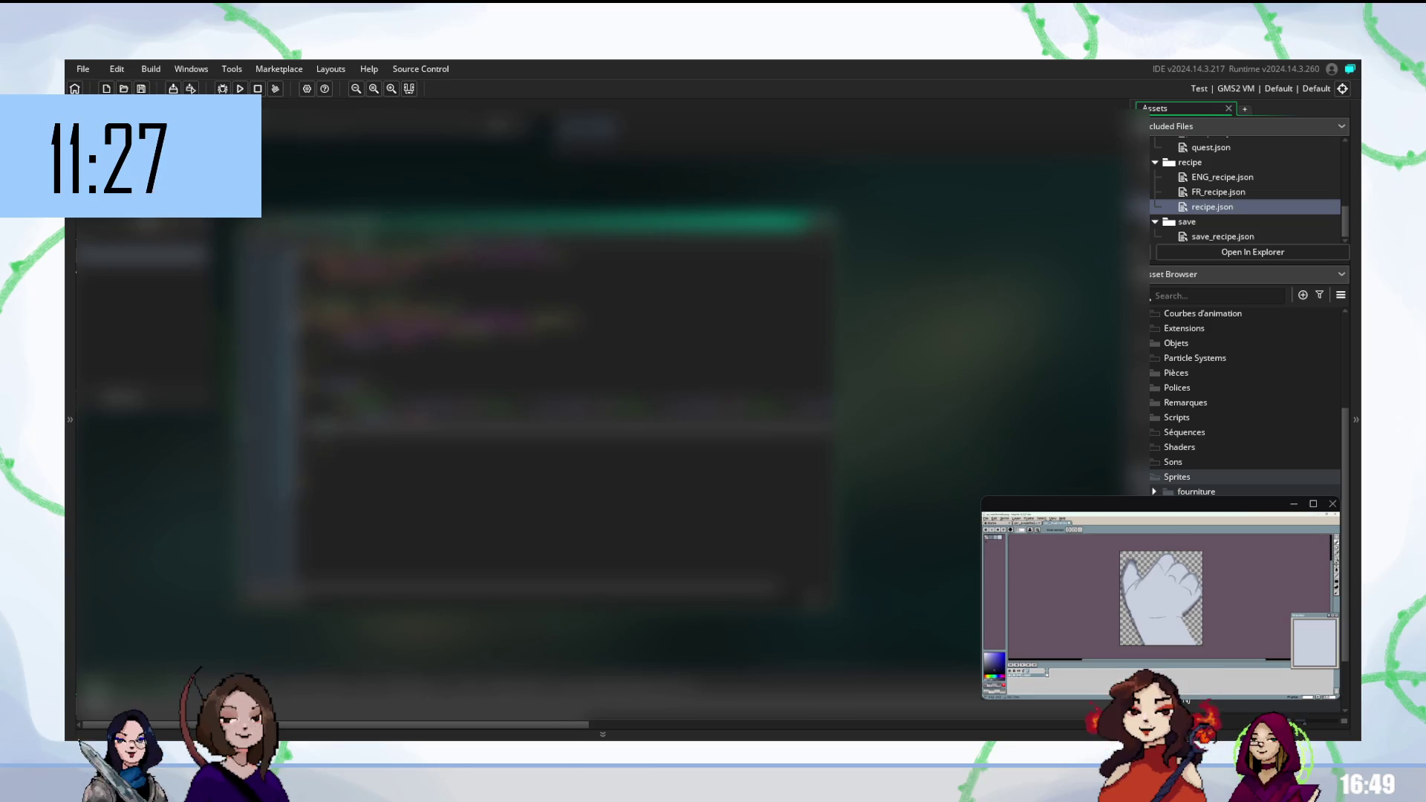
left_click(445, 442)
left_click(446, 453)
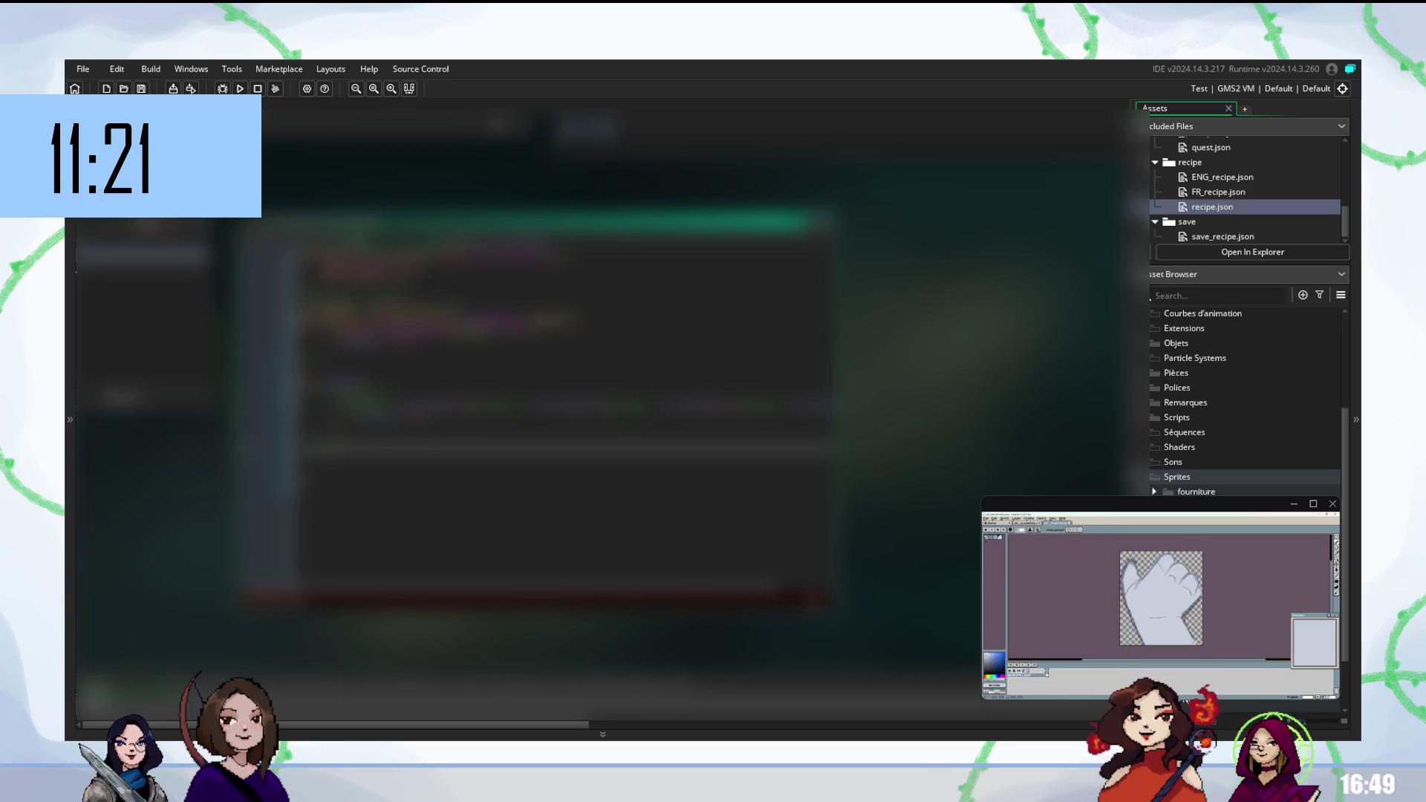
left_click(564, 424)
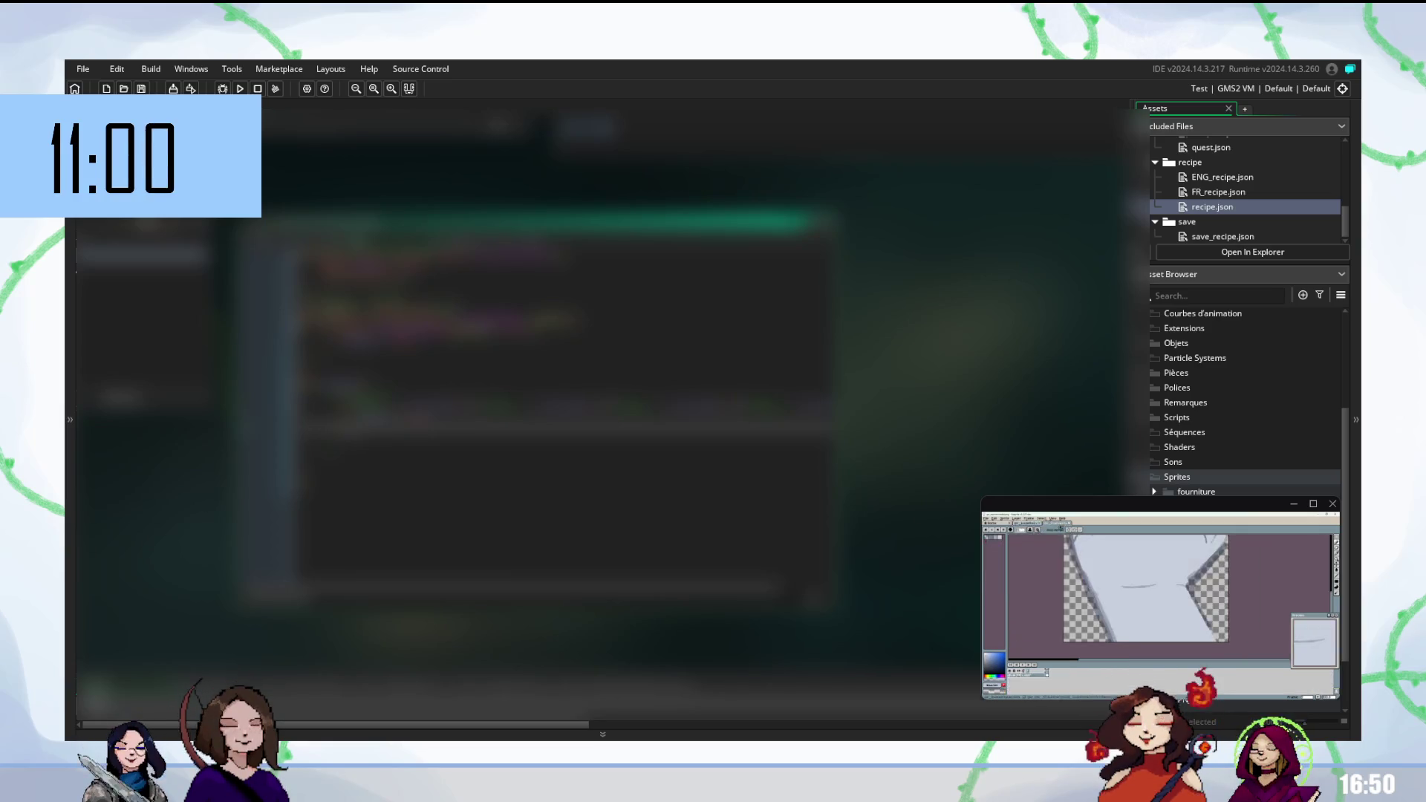
Build and run the game with F5 to test the recipe loading
key("F5")
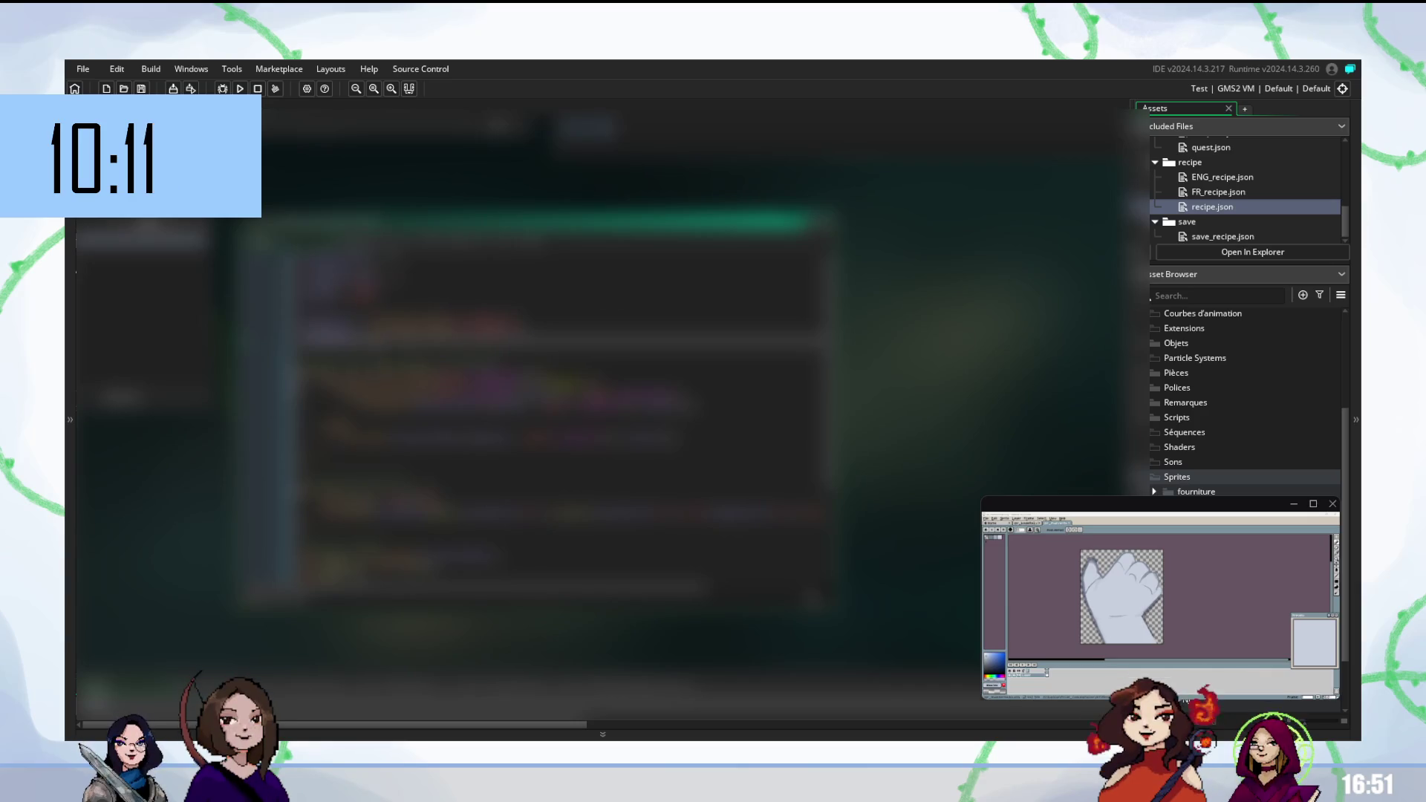
scroll(564, 408, "down", 3)
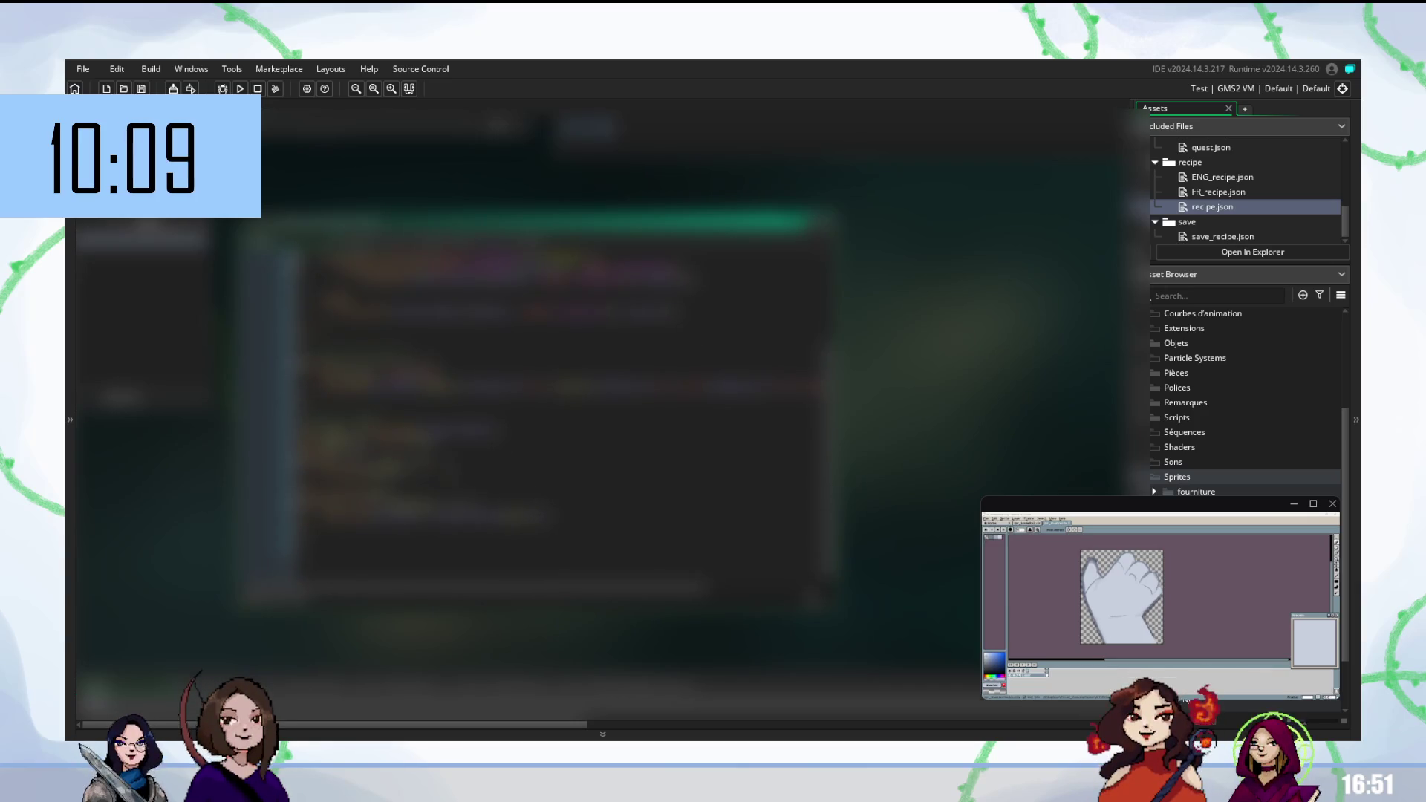
scroll(565, 392, "up", 1)
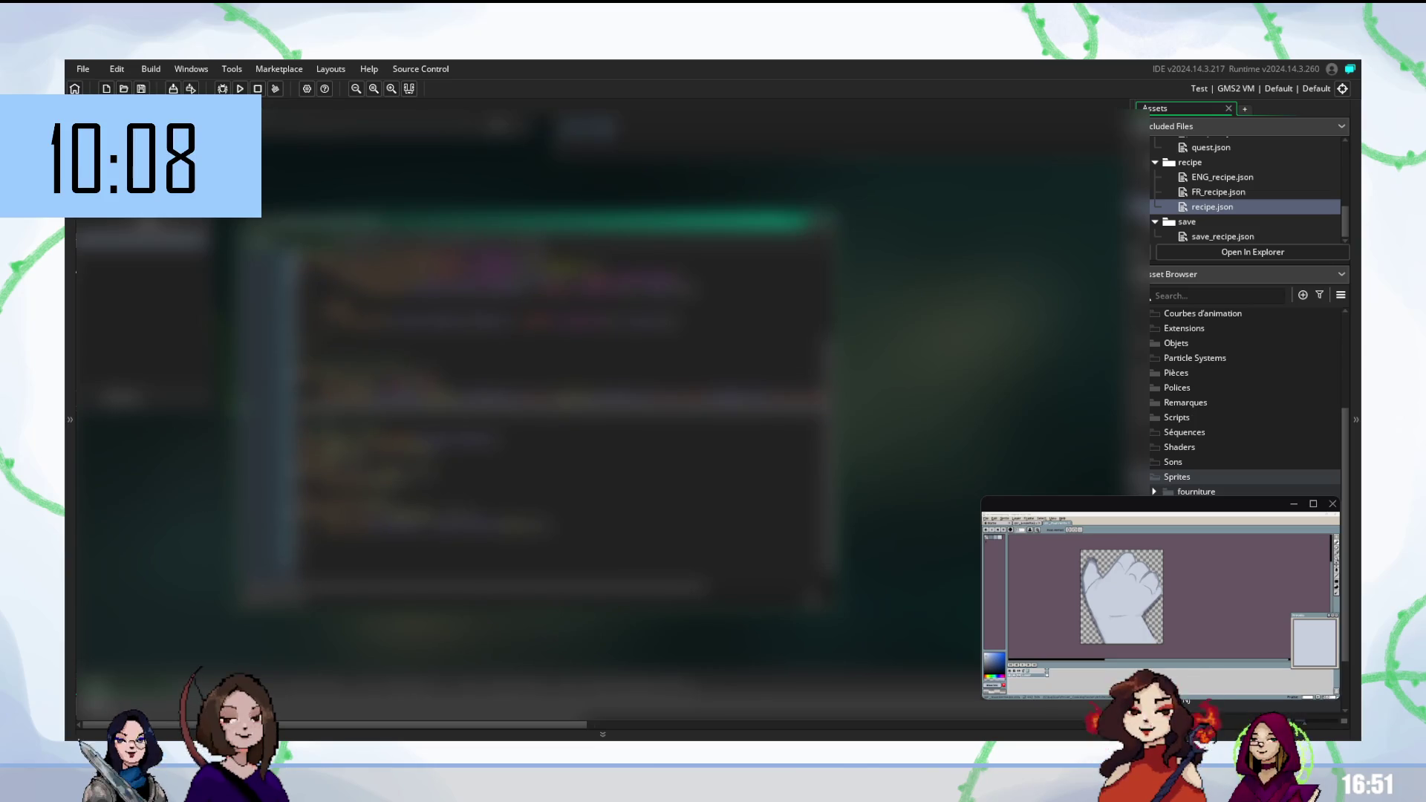
scroll(564, 408, "up", 3)
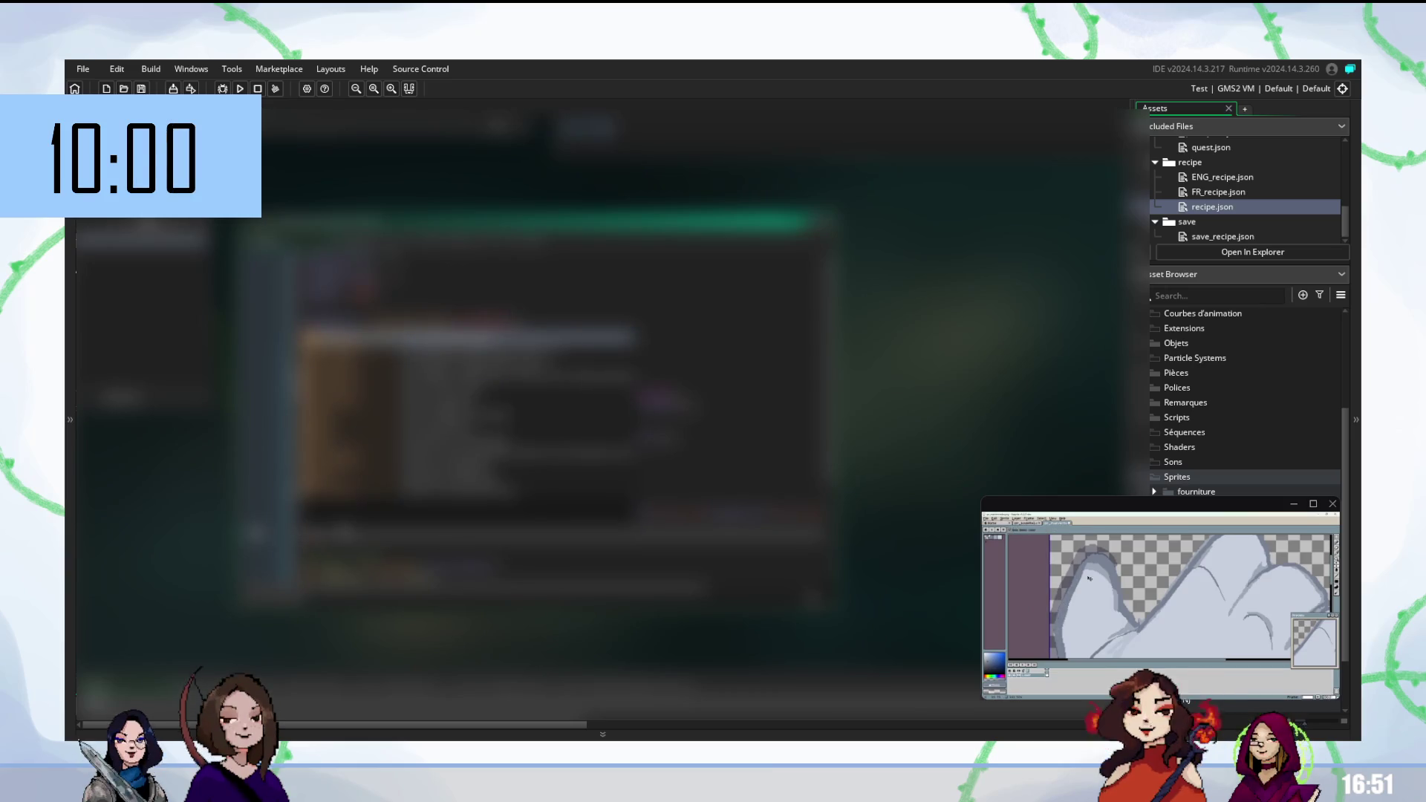
Insert the function via autocomplete and finish the line so the red error band clears
key("Down")
key("Down")
key("Down")
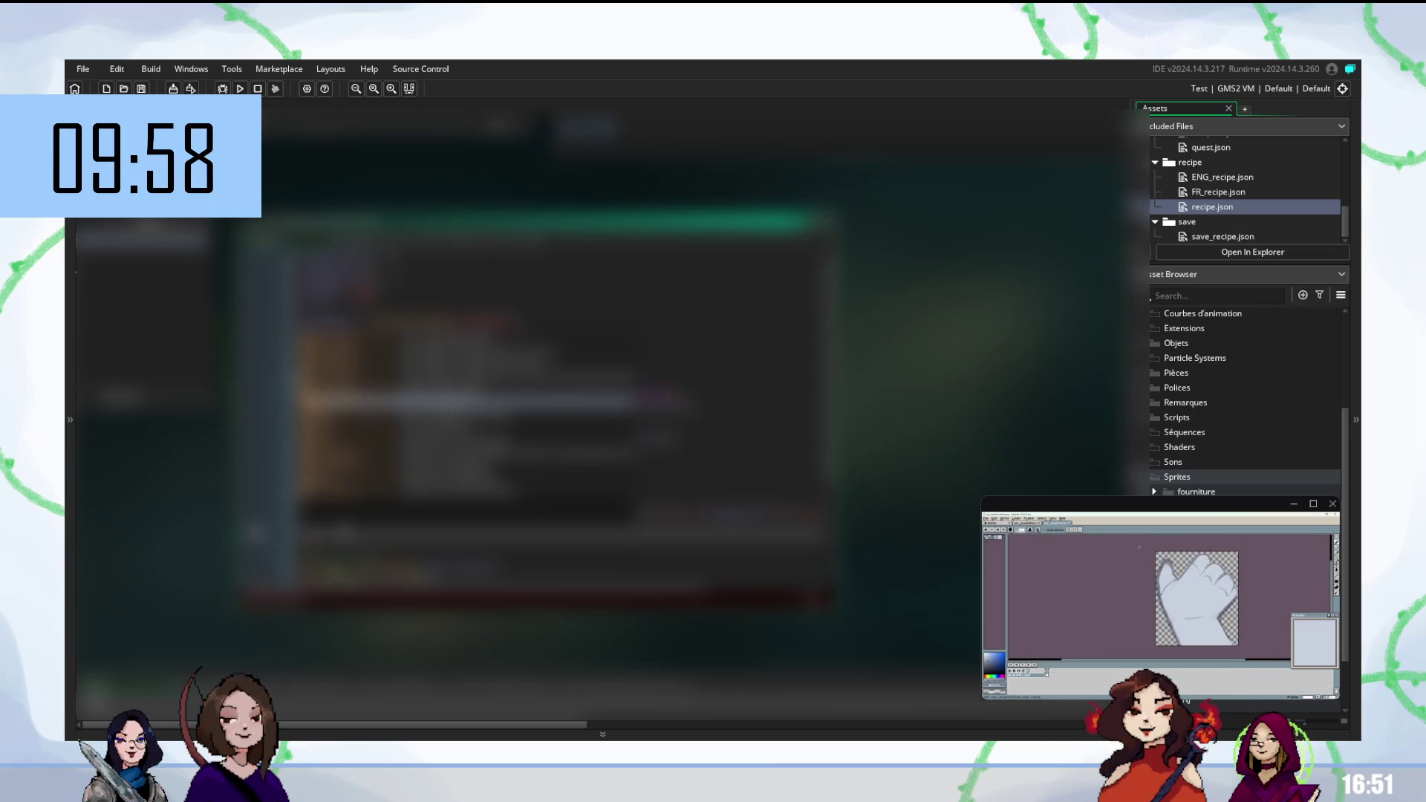
key("Return")
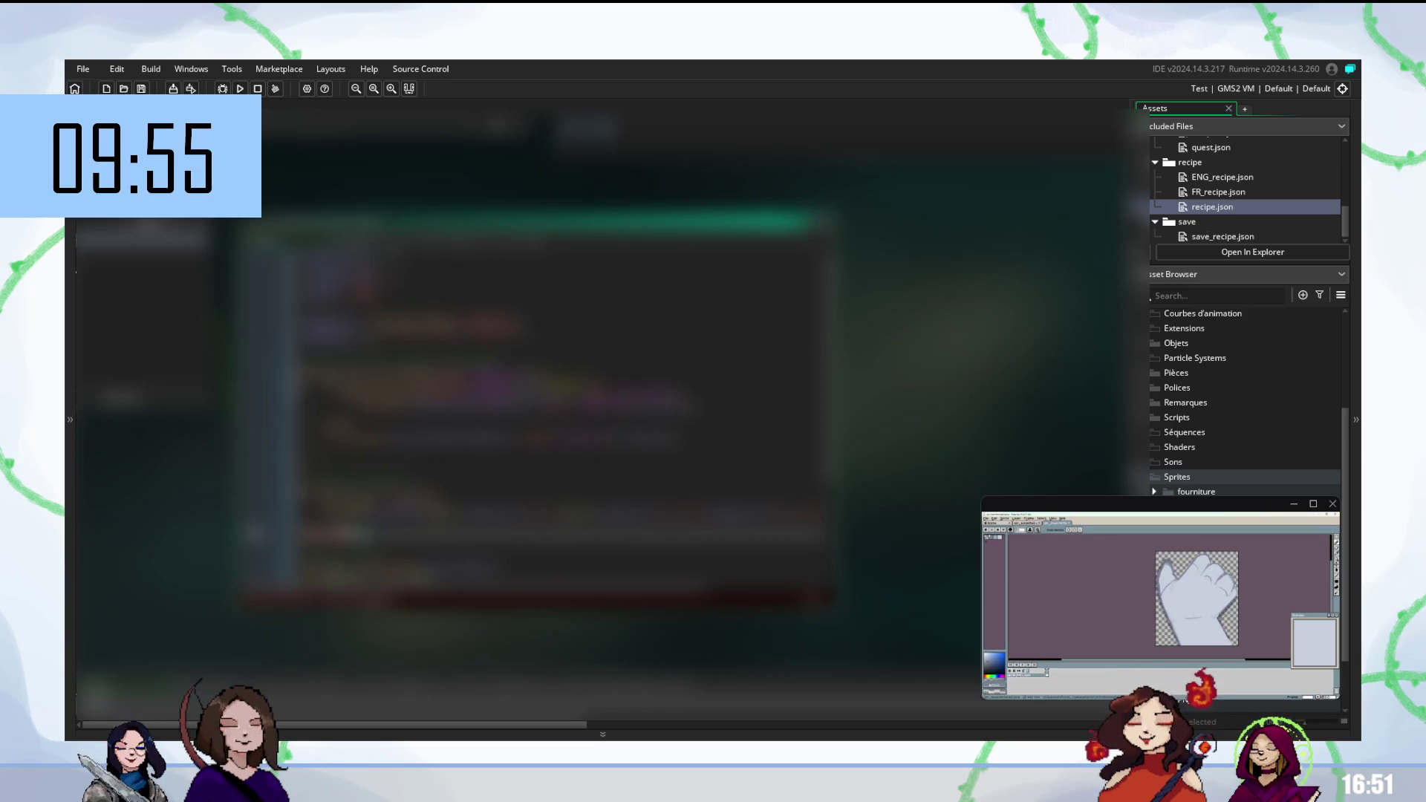
key("ctrl+space")
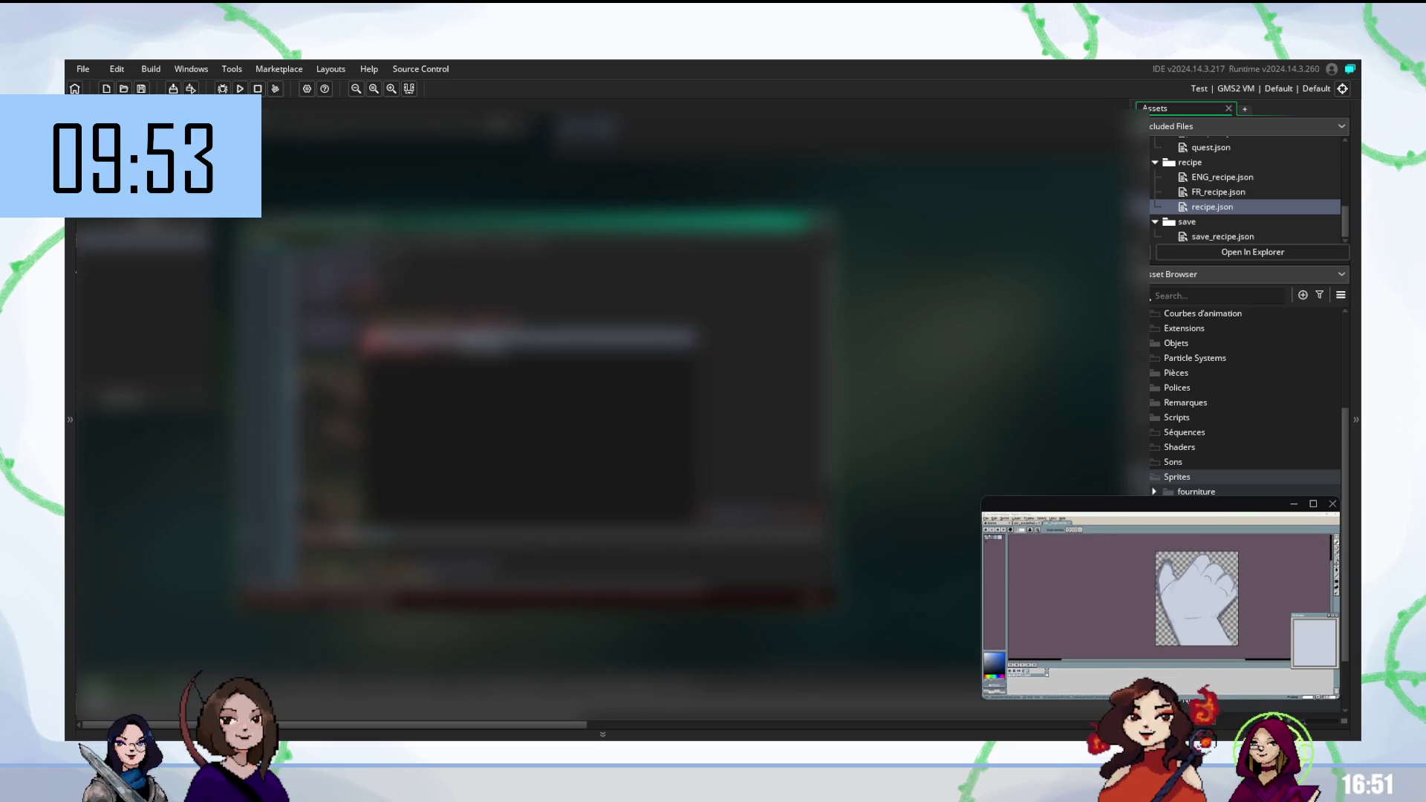
key("Return")
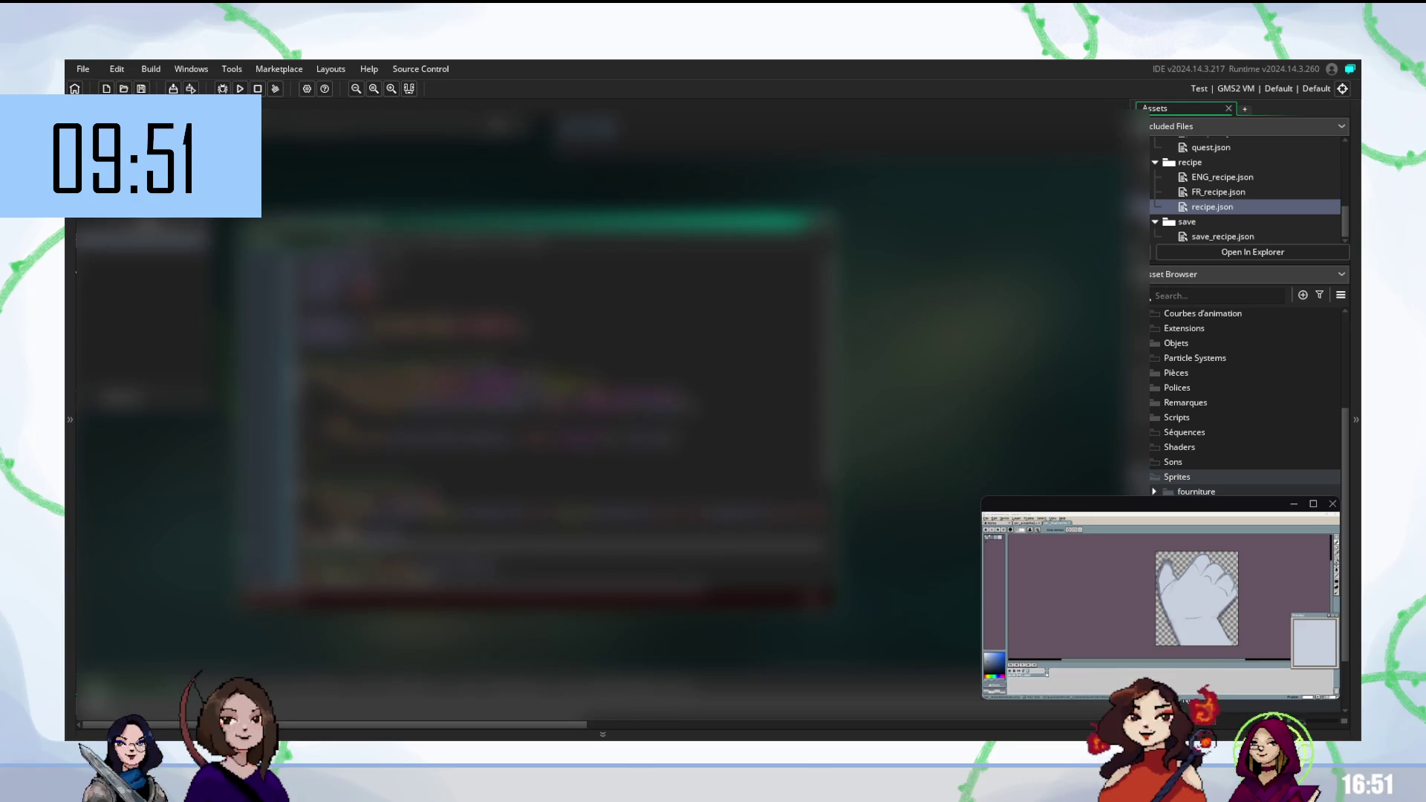
key("Return")
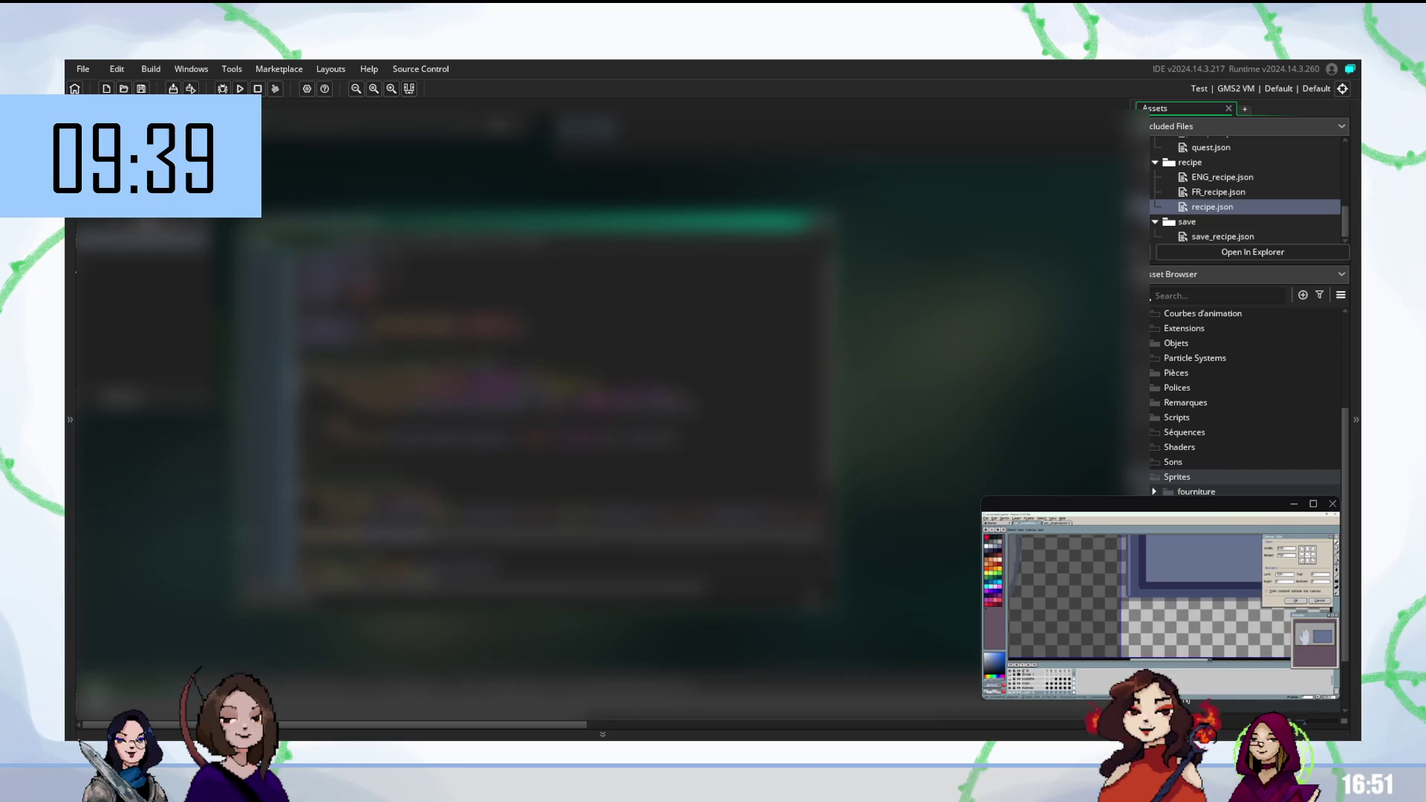
Run the game with F5 to test recipe JSON loading, then return to the code line above
key("F5")
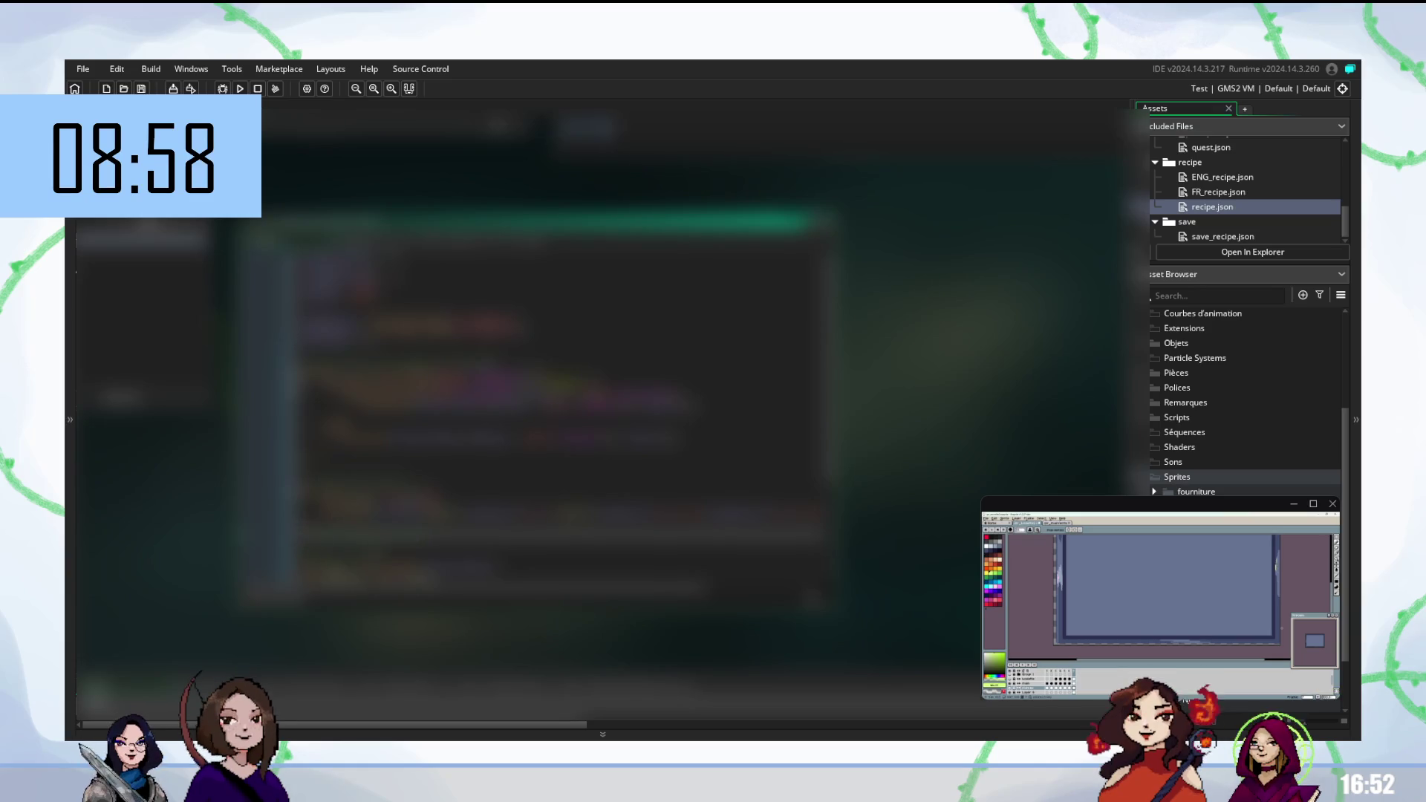
left_click(564, 510)
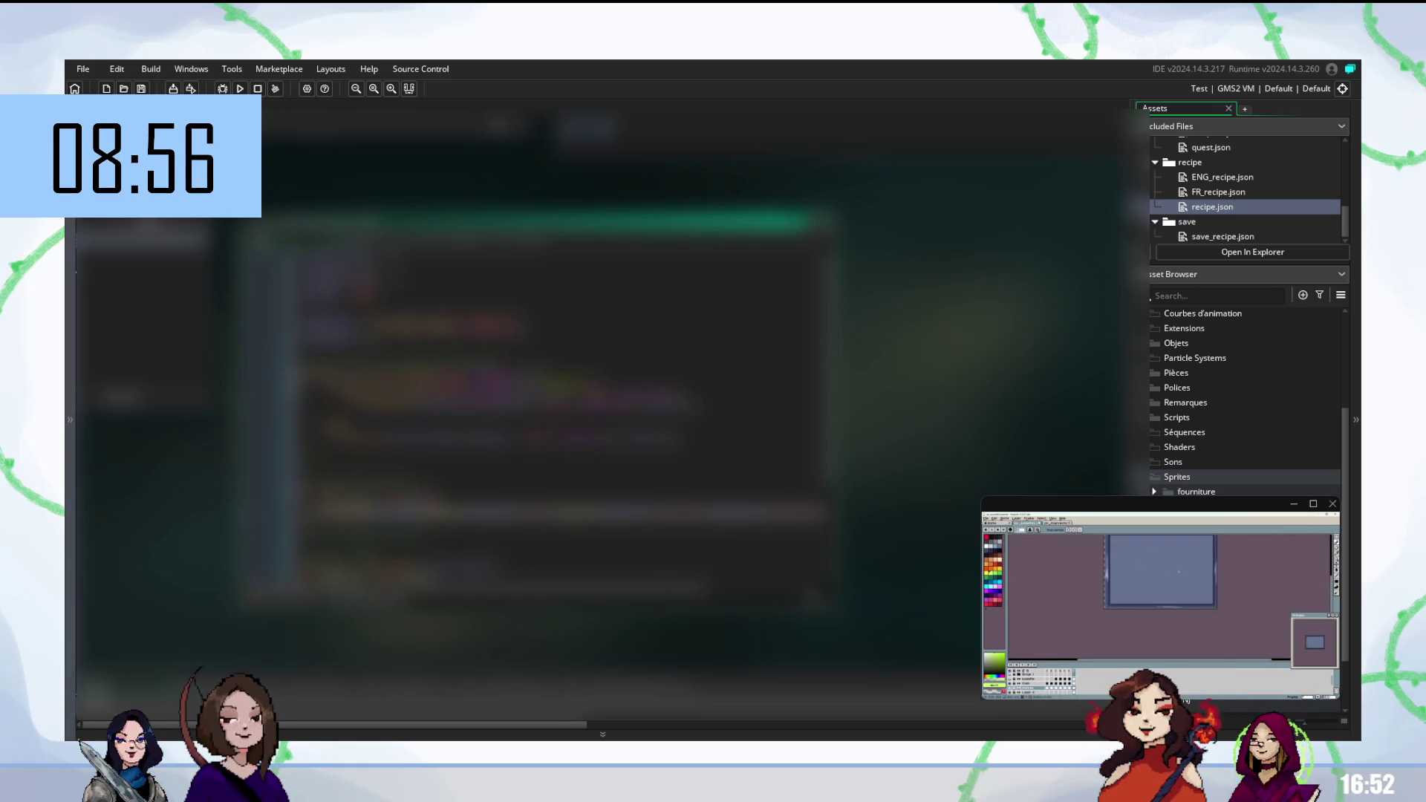
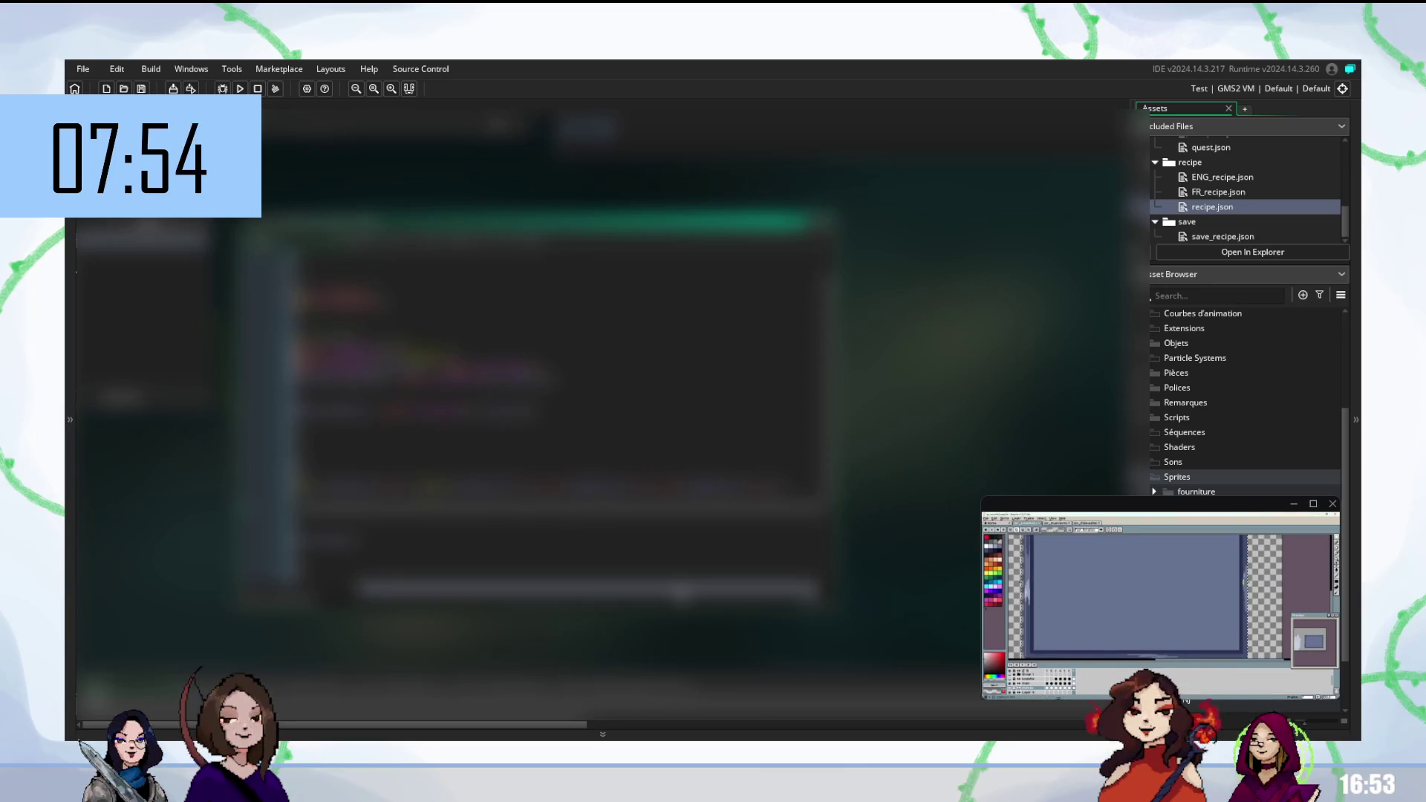
Briefly view a different script, then return to the original script in the editor
scroll(557, 408, "down", 3)
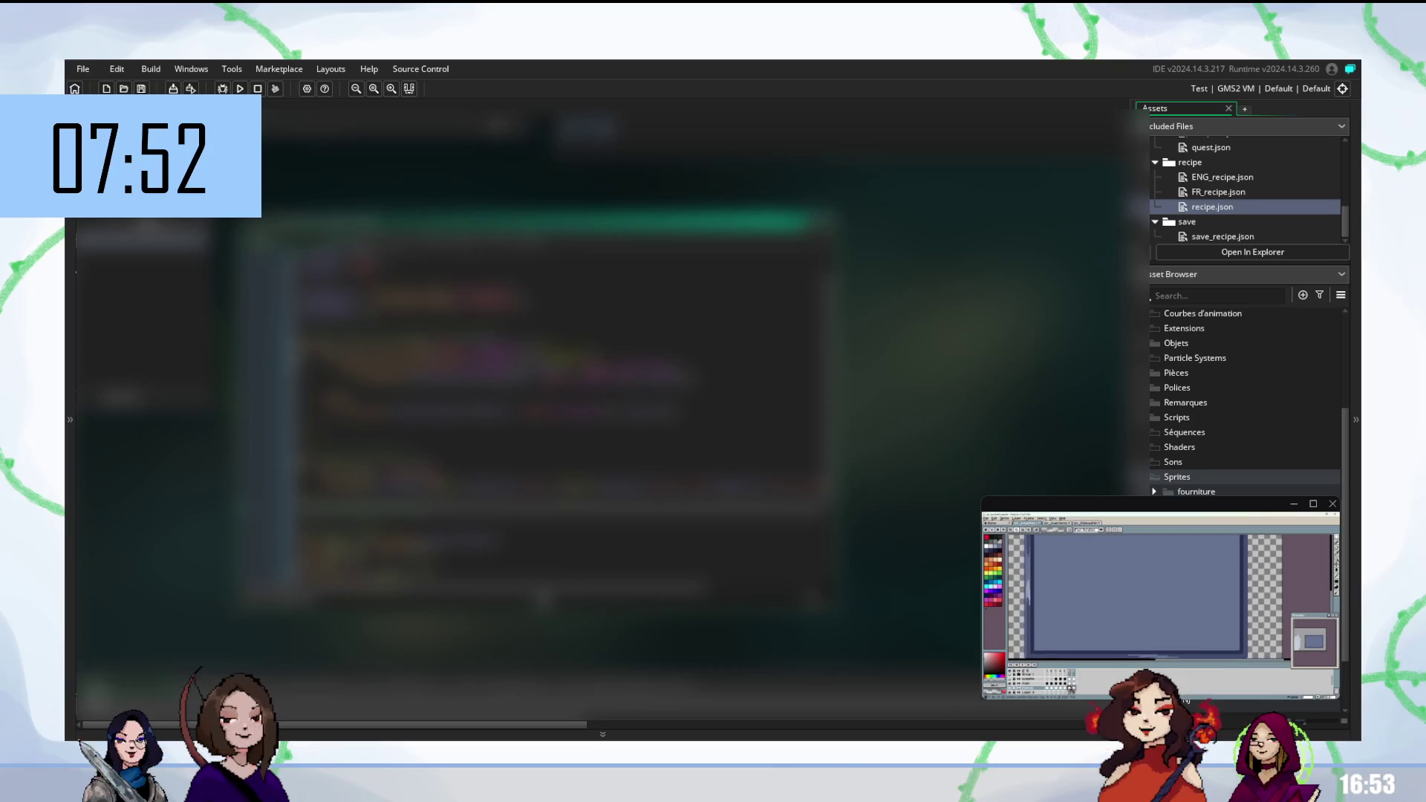
left_click(565, 483)
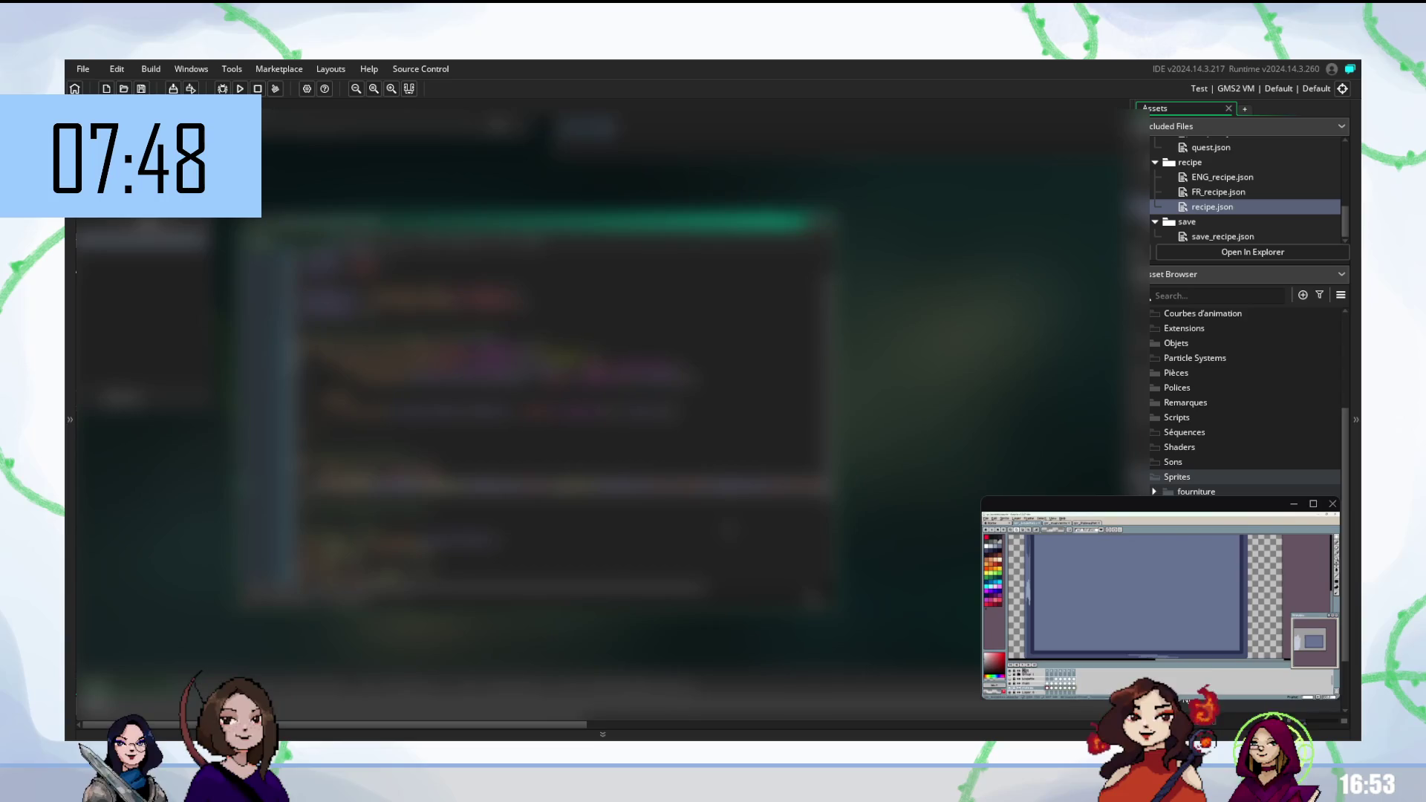
left_click(141, 269)
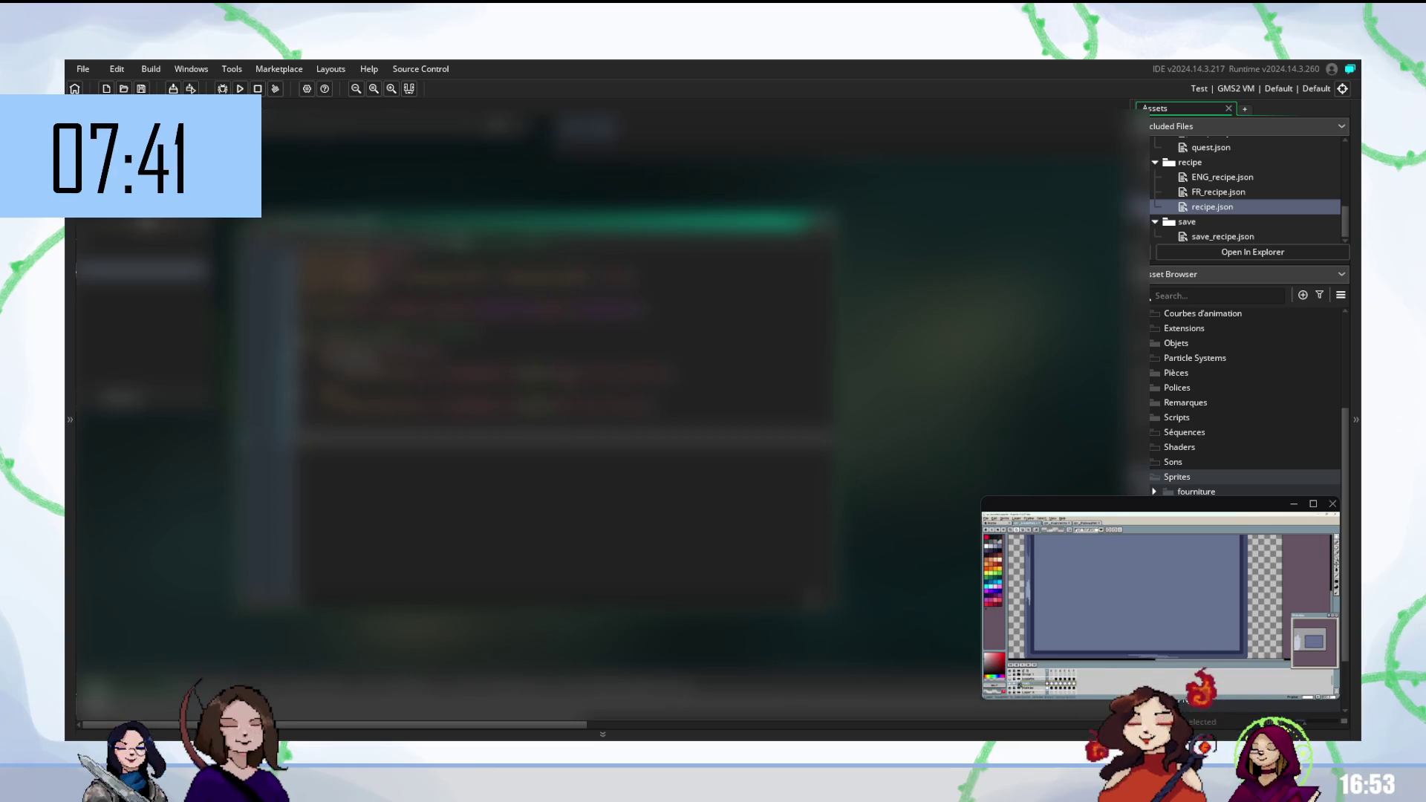
left_click(141, 236)
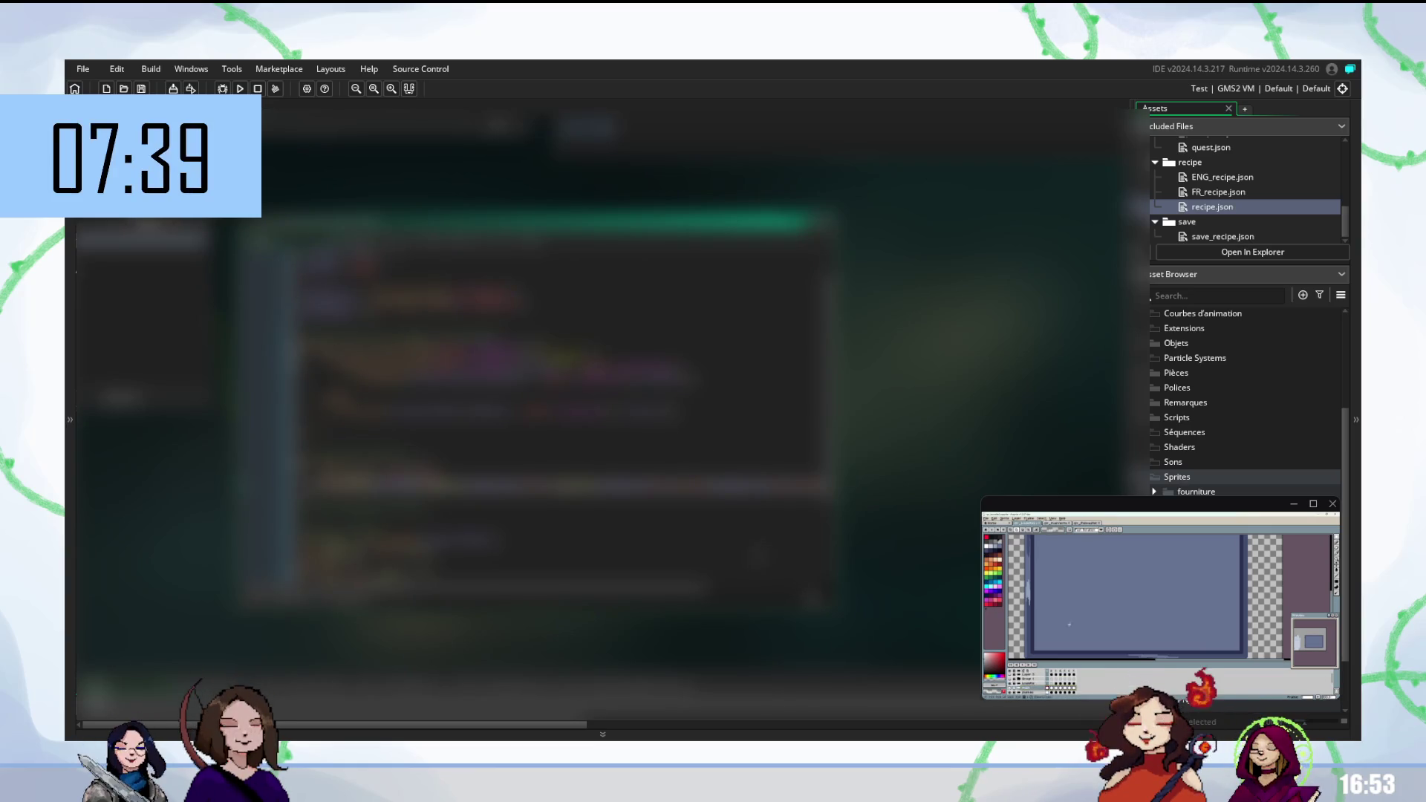
scroll(1143, 594, "down", 3)
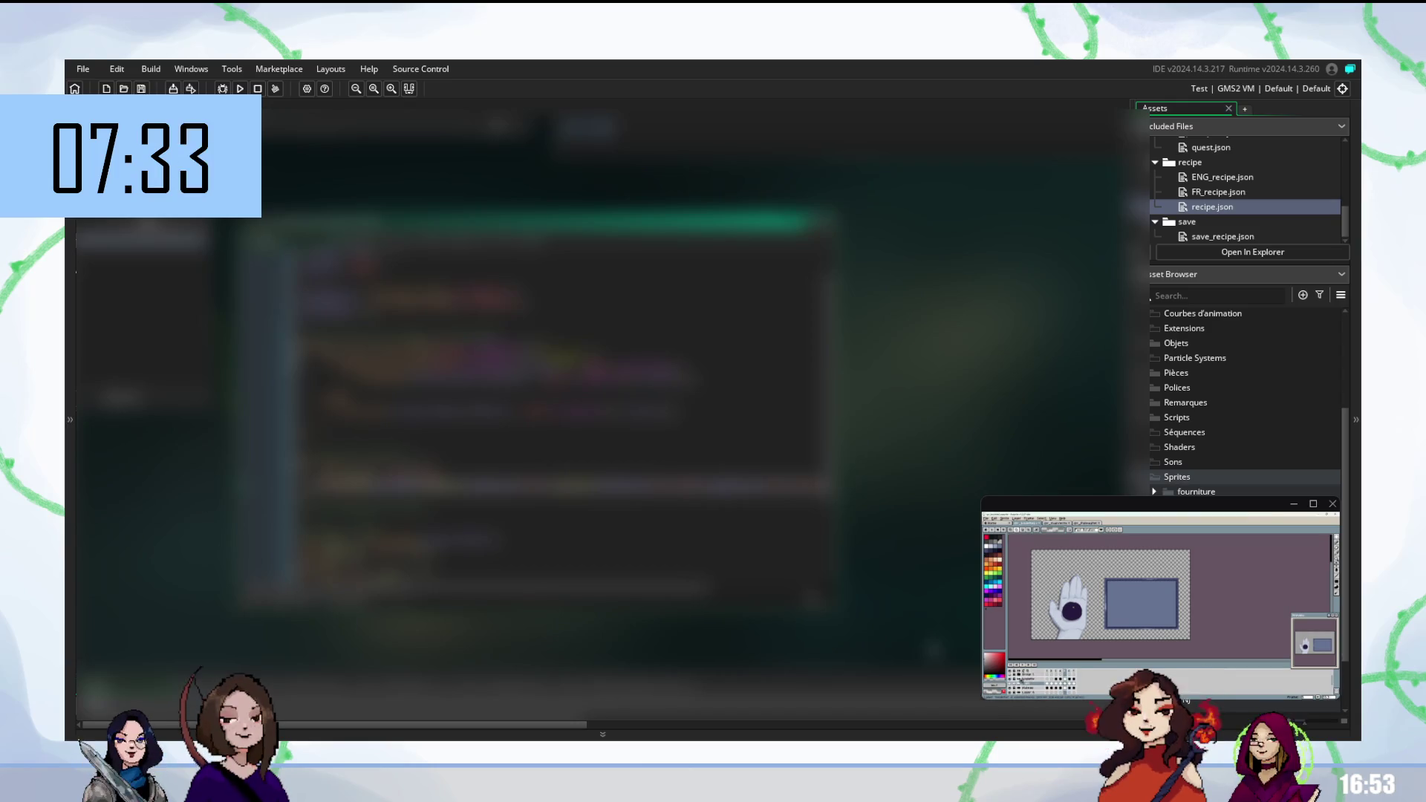
Replace the selected block of code lines with a pasted line and indent the following lines
scroll(512, 426, "right", 3)
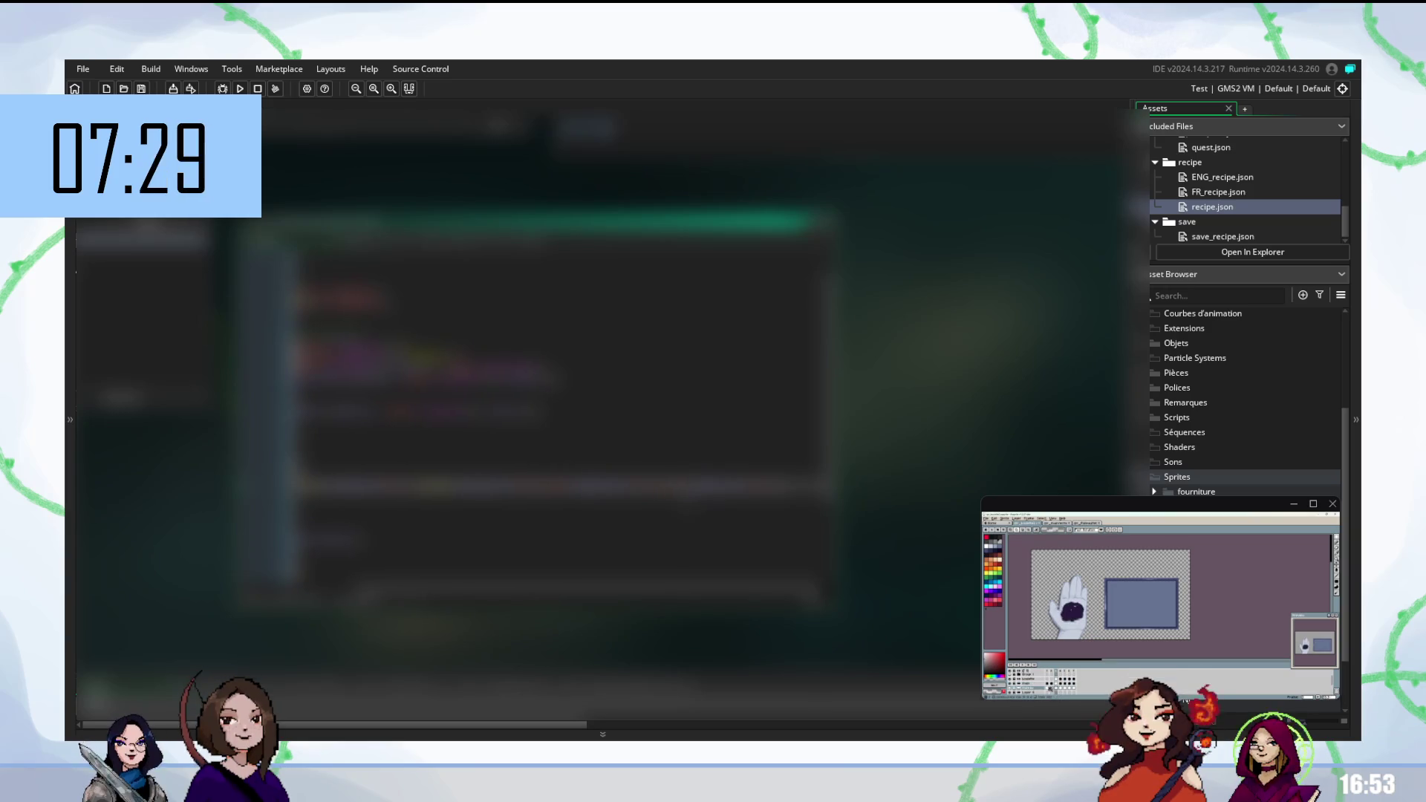
scroll(564, 409, "left", 5)
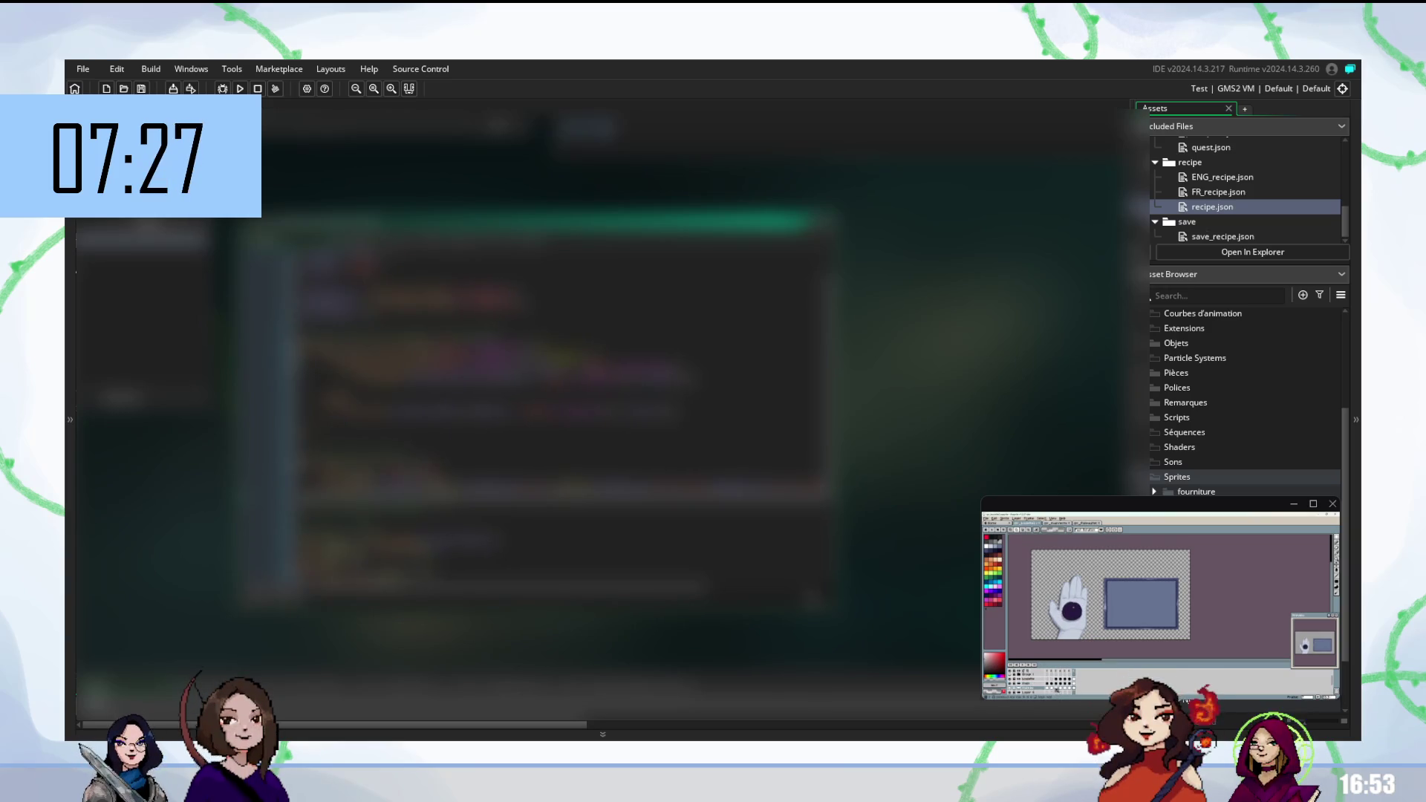
scroll(564, 408, "down", 3)
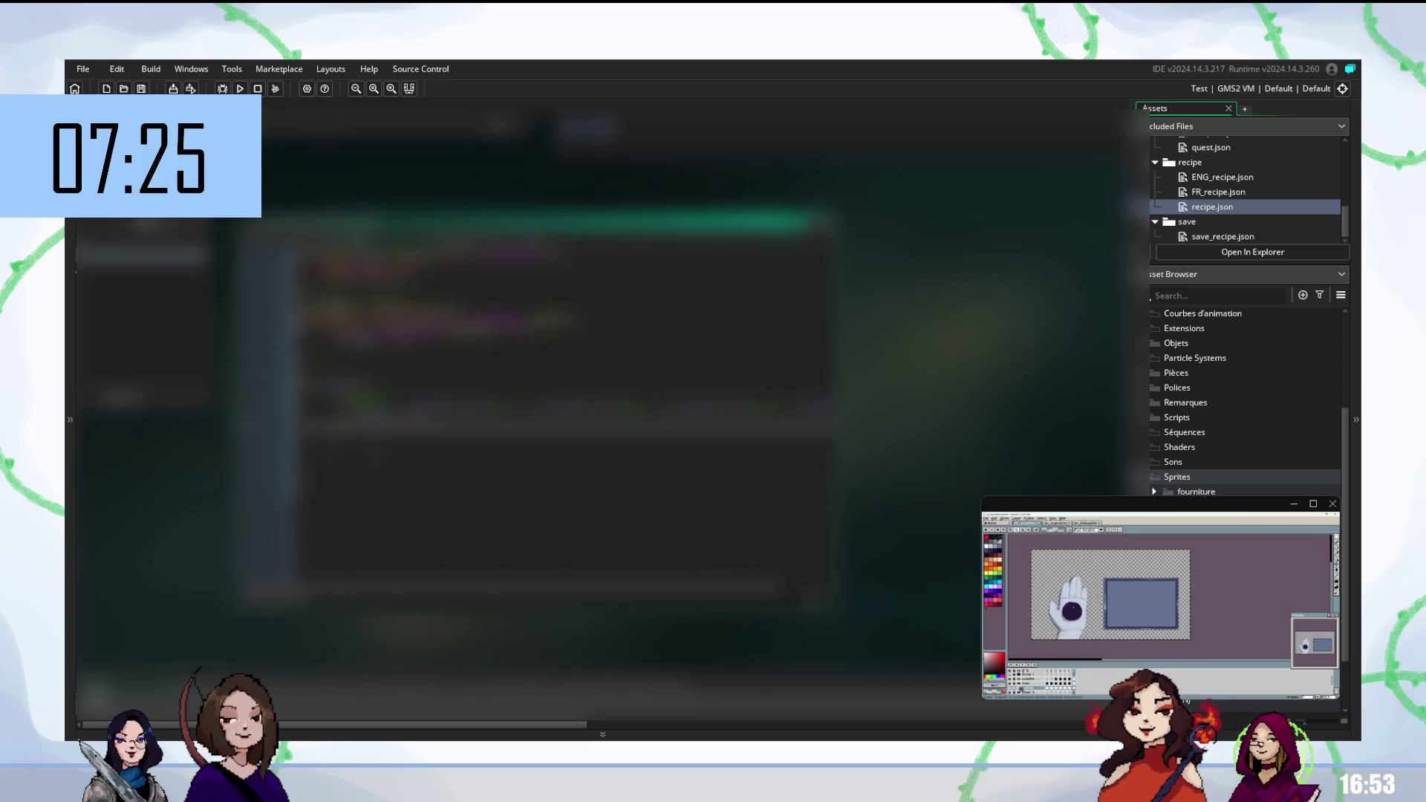
key("shift+Down")
key("shift+Down")
key("shift+Down")
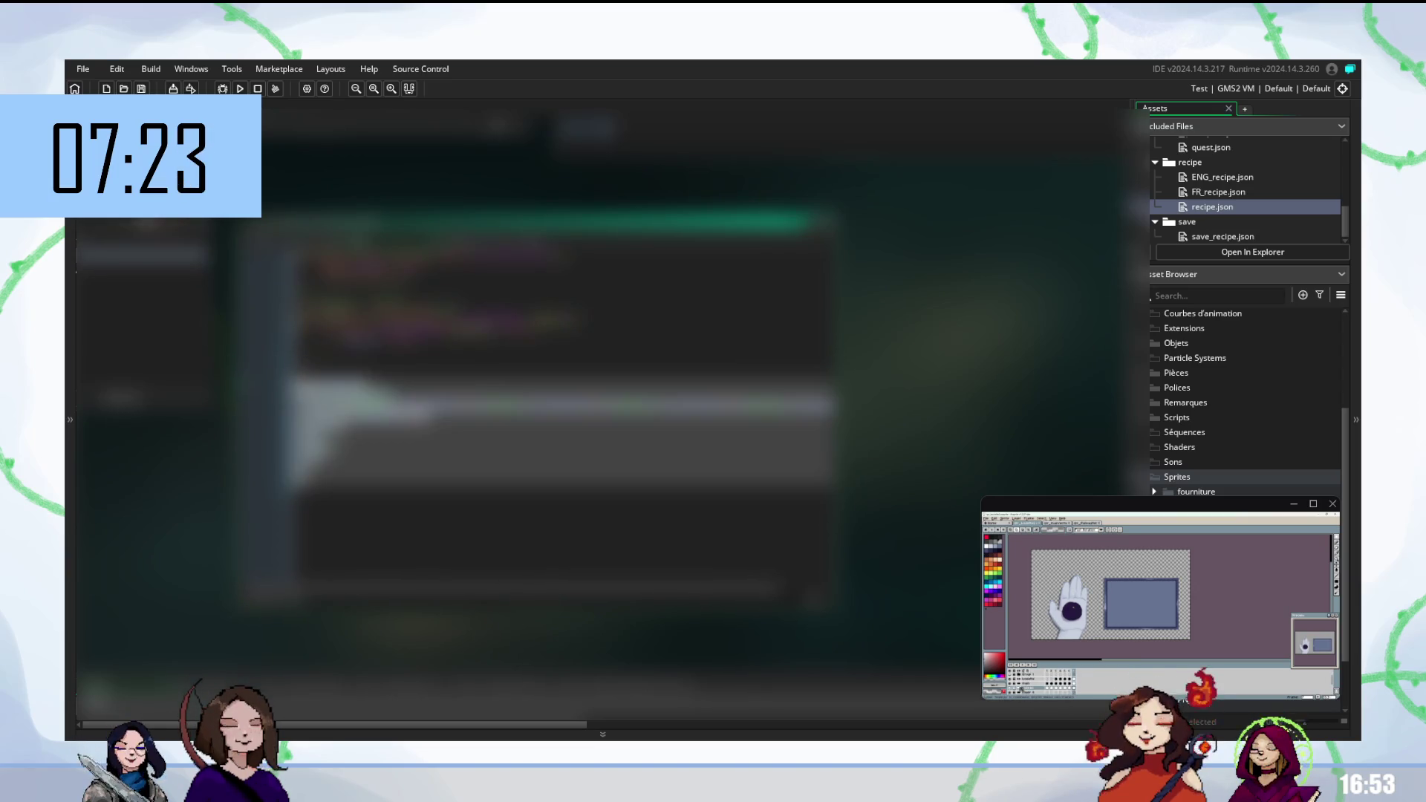
key("Delete")
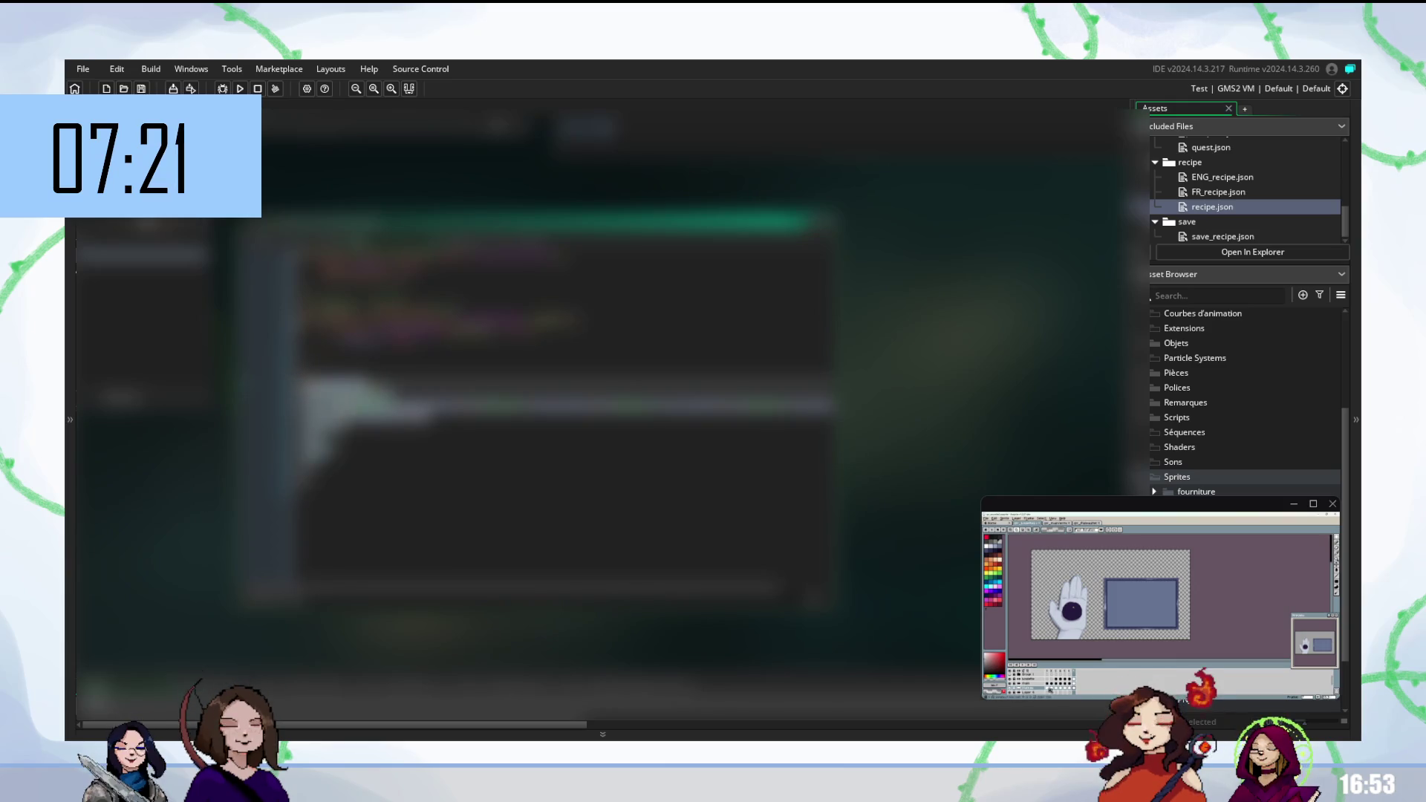
key("ctrl+v")
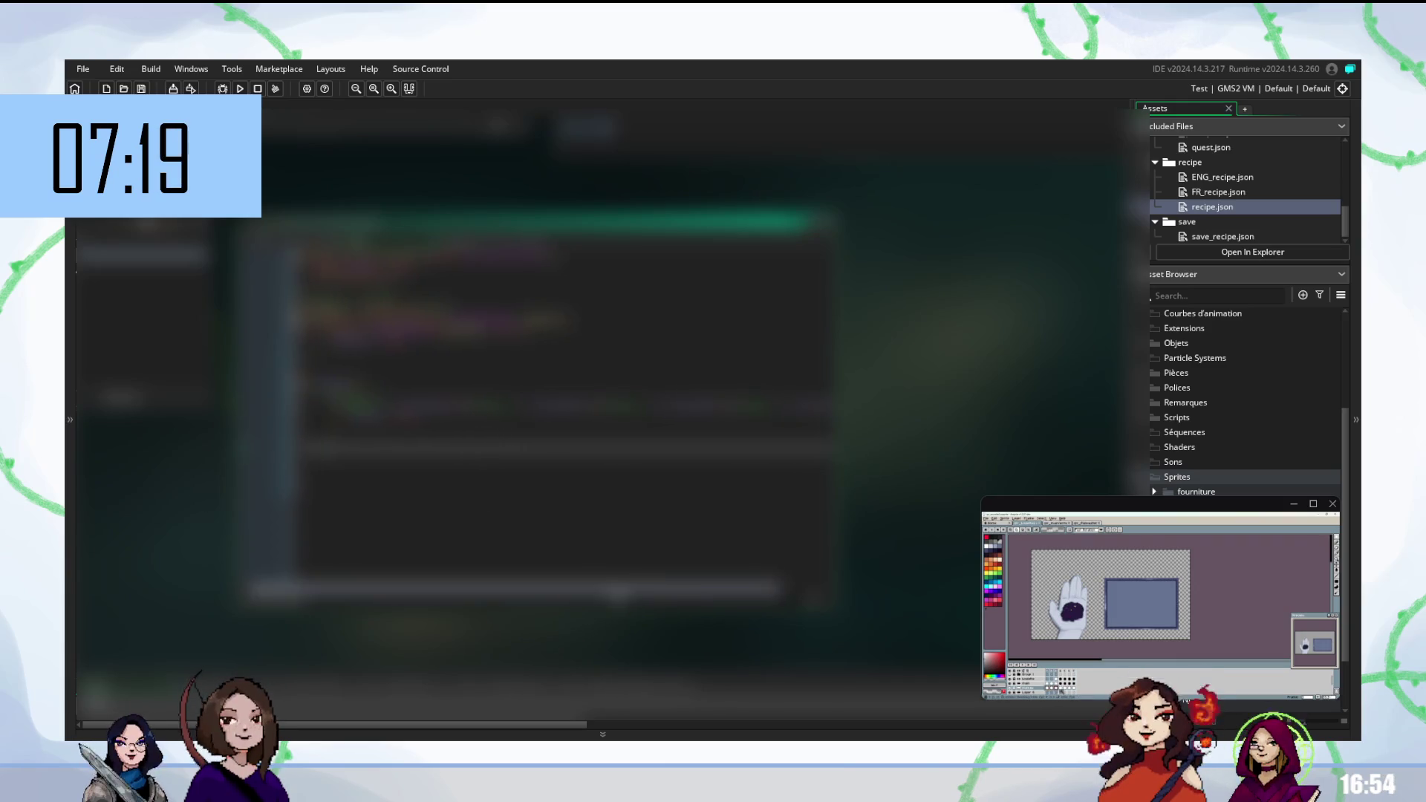
key("Tab")
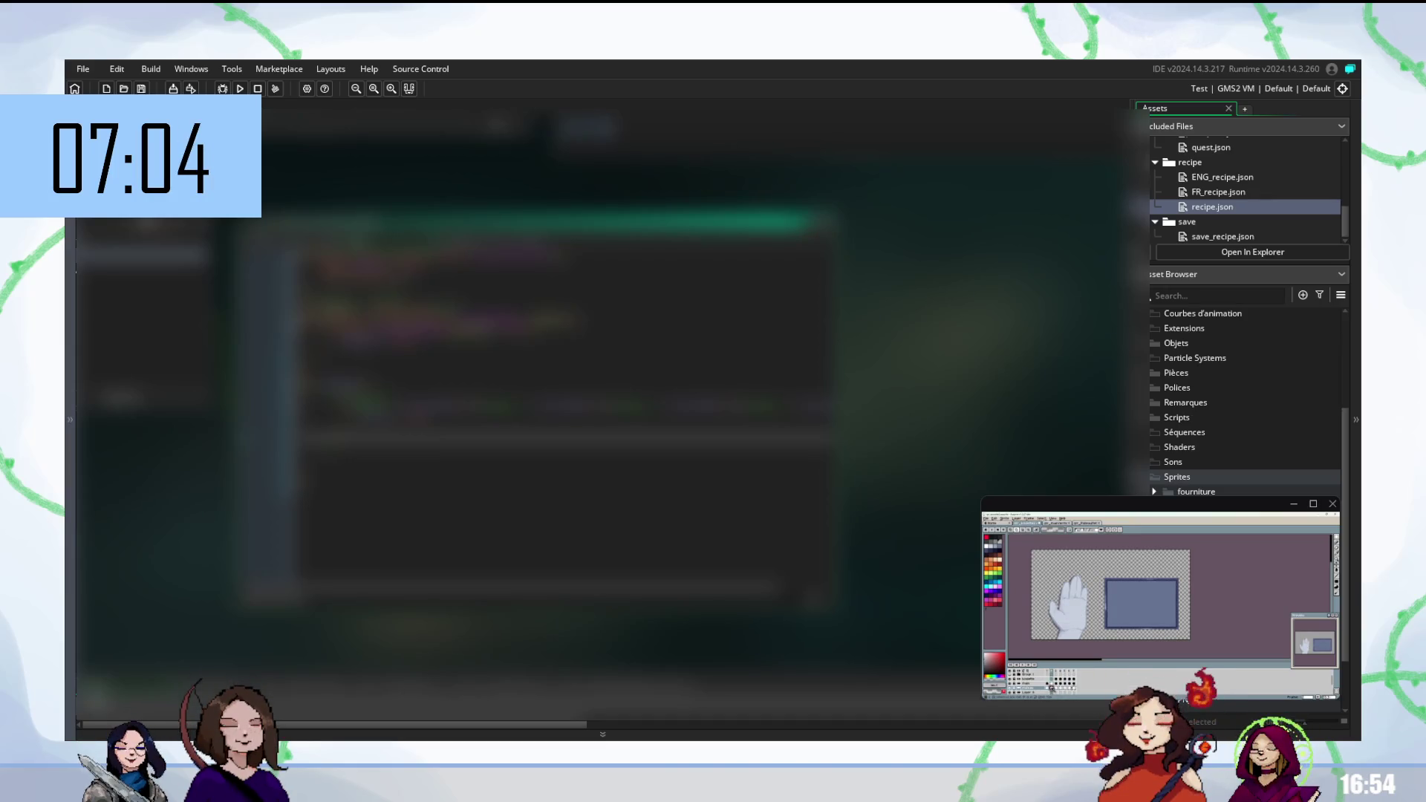
right_click(1051, 687)
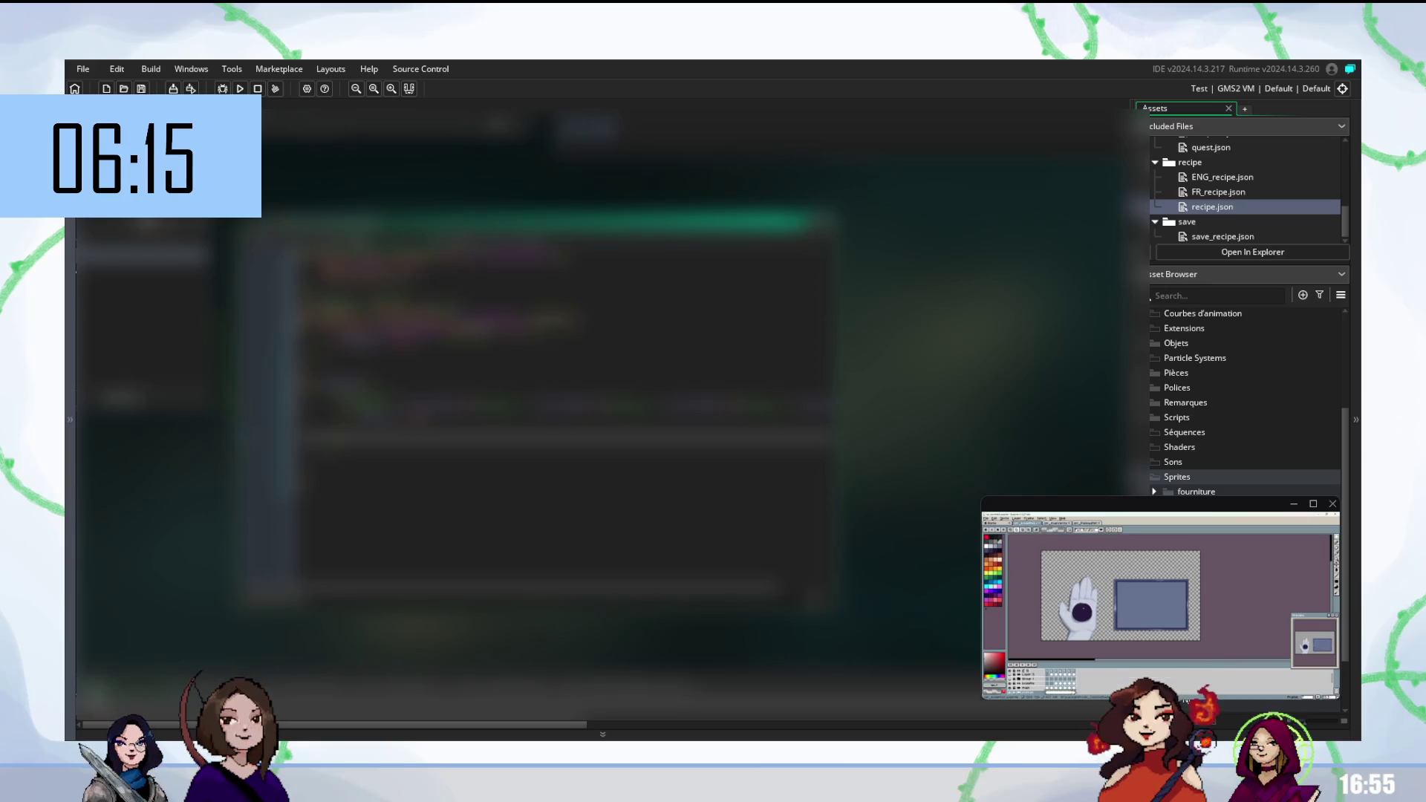
scroll(557, 409, "down", 3)
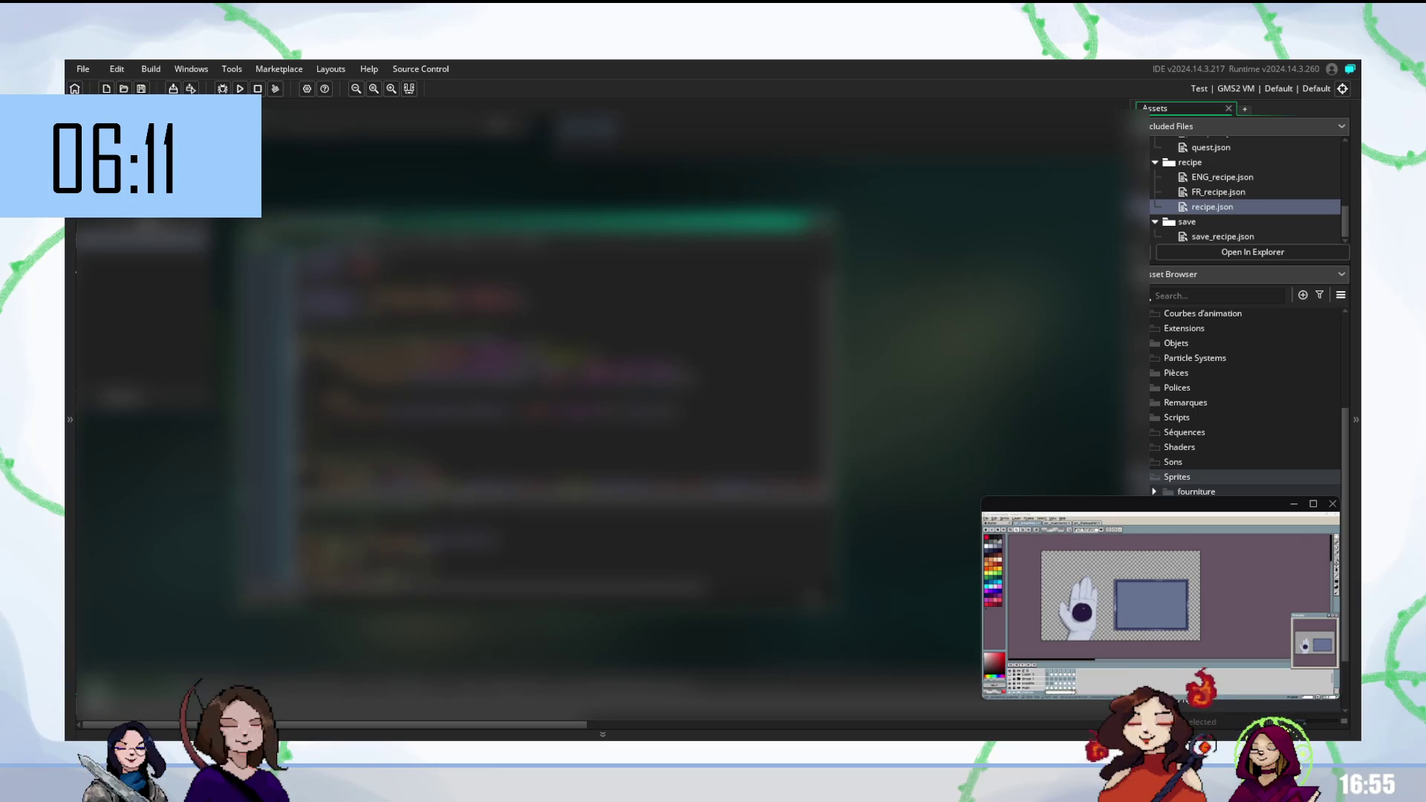
scroll(562, 415, "down", 1)
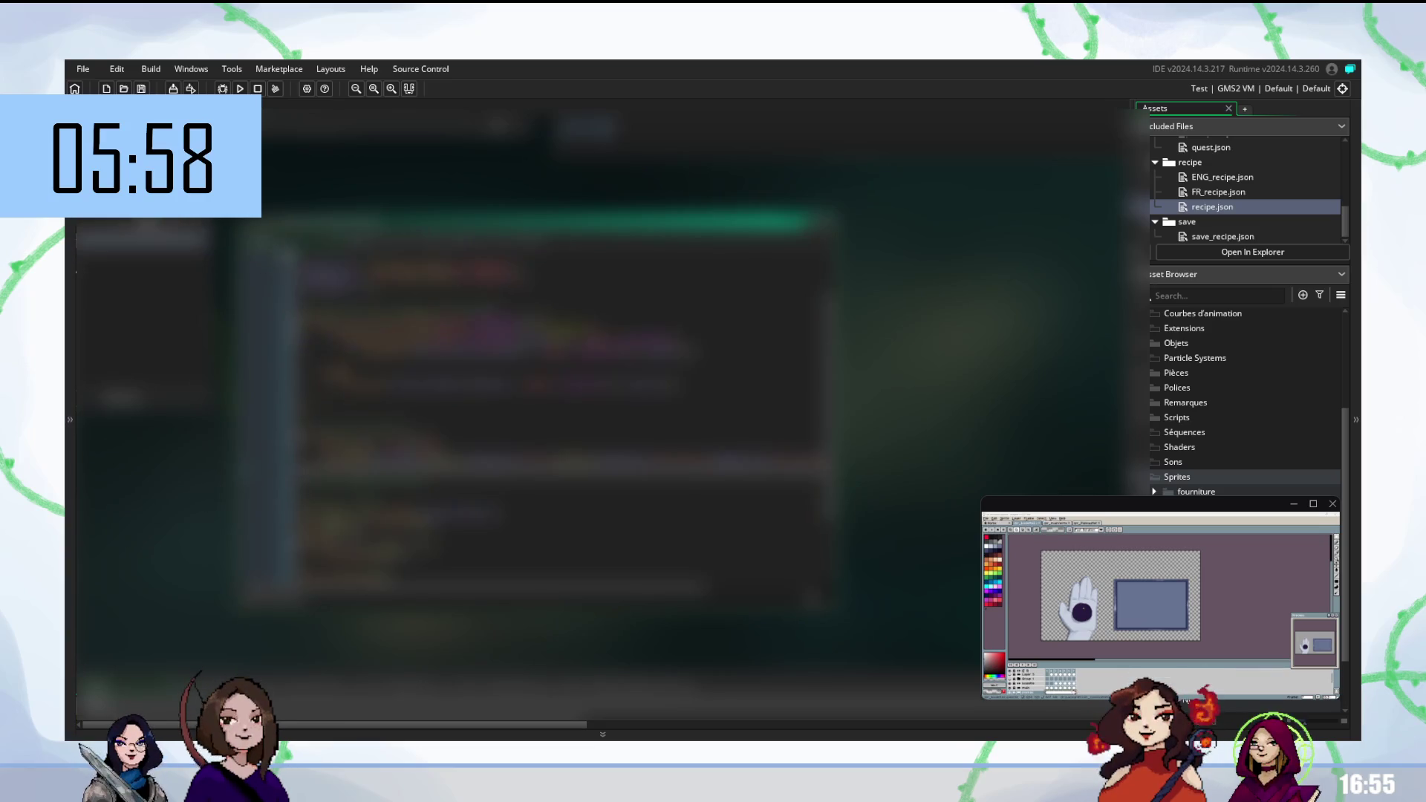
scroll(564, 416, "up", 3)
scroll(565, 416, "down", 3)
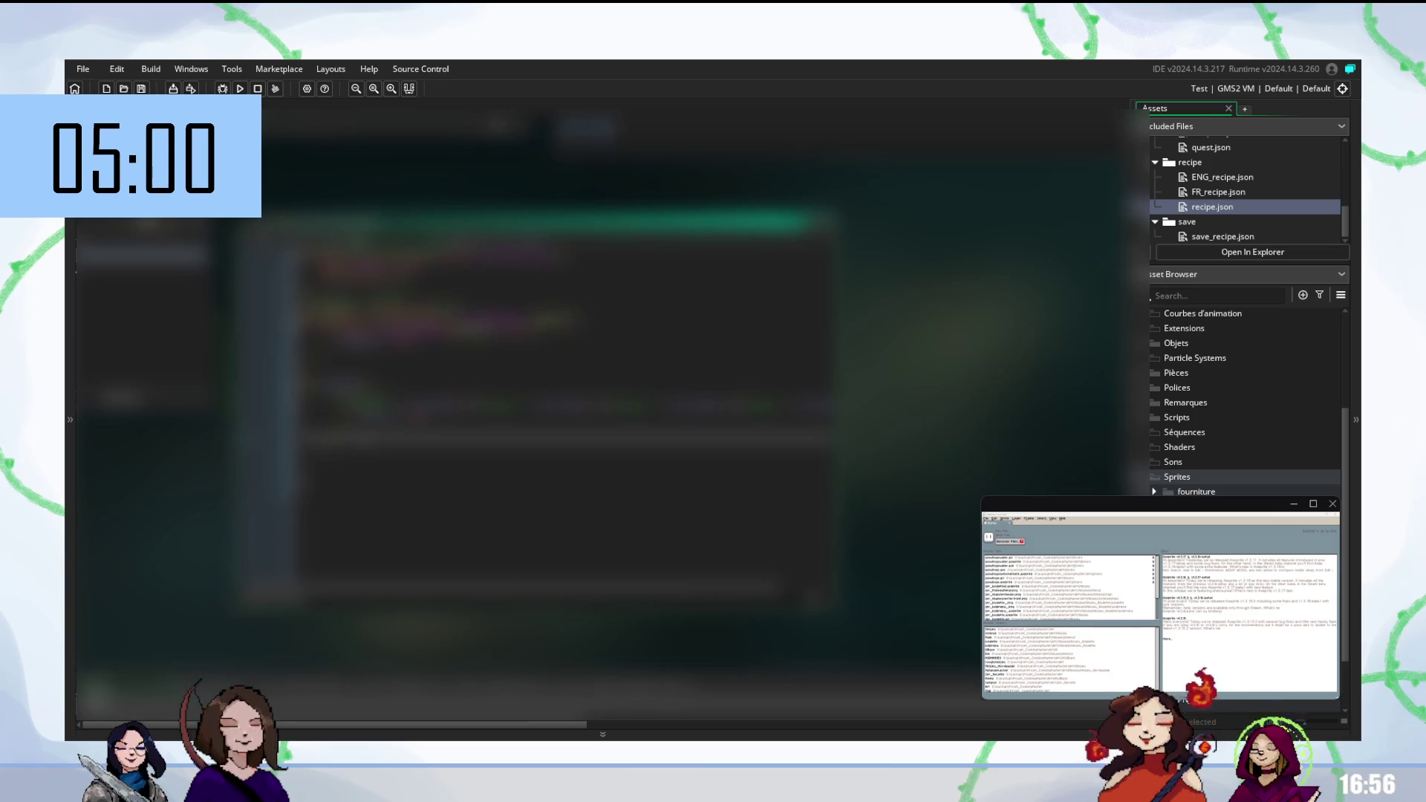
Insert a new blank line further down the script's code block
scroll(557, 408, "down", 3)
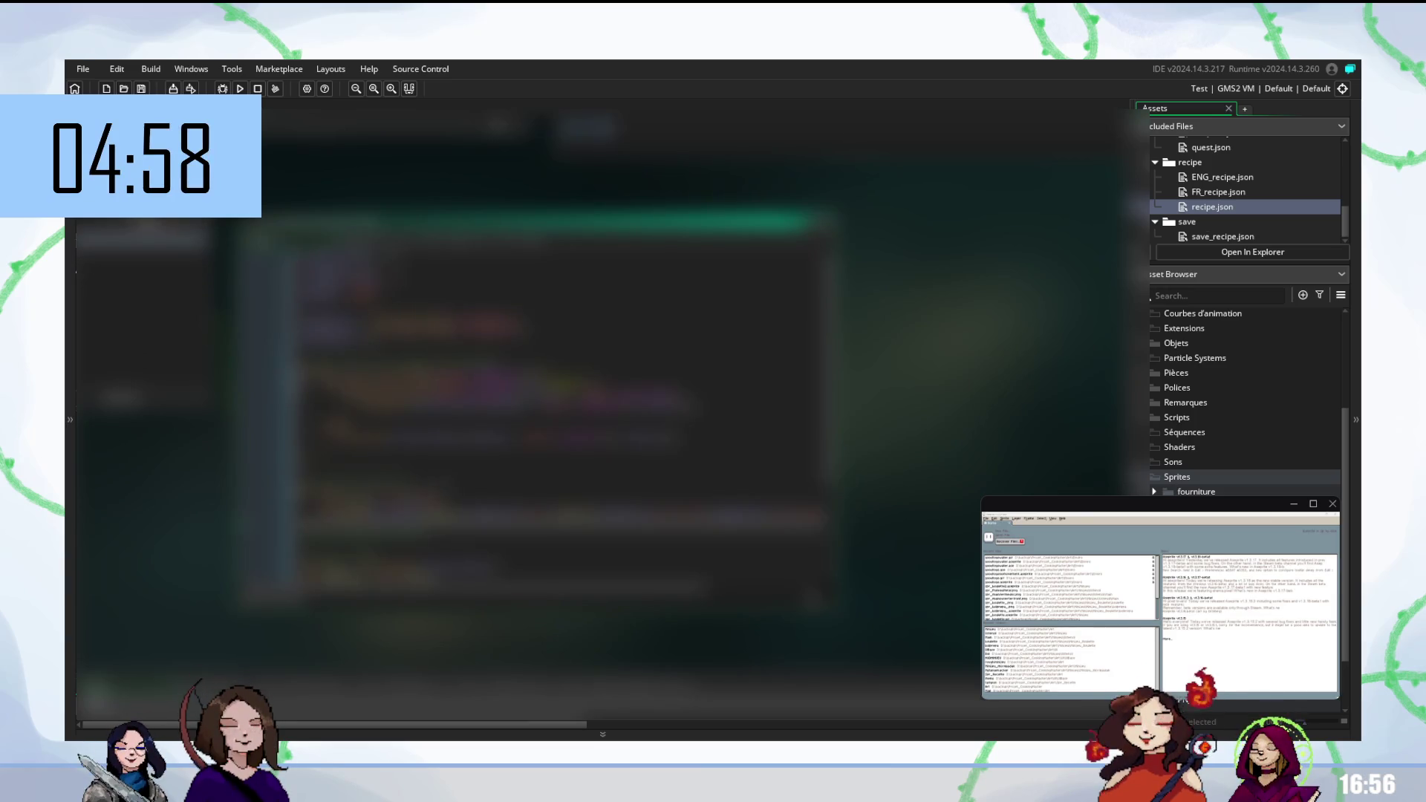
scroll(557, 431, "down", 3)
scroll(557, 430, "down", 1)
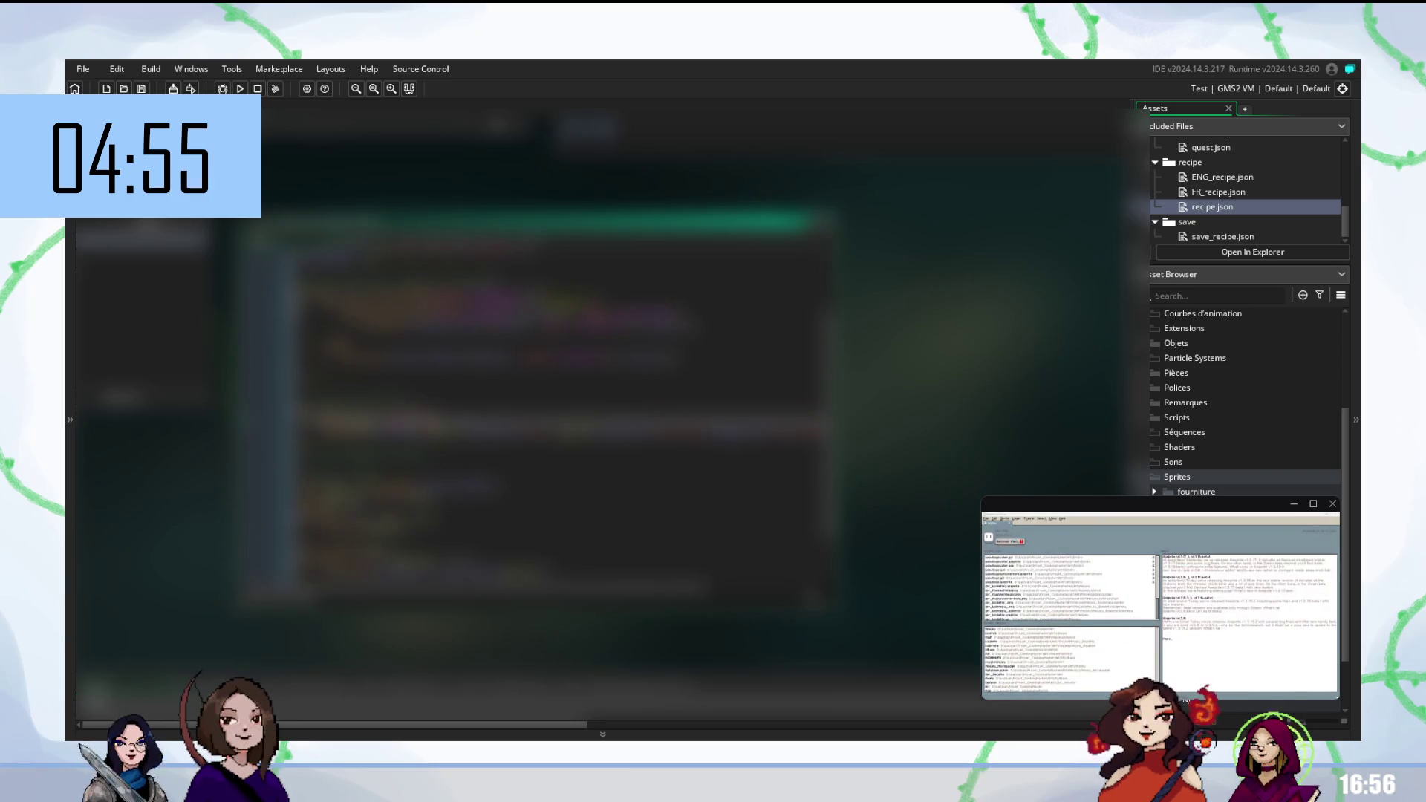
key("Return")
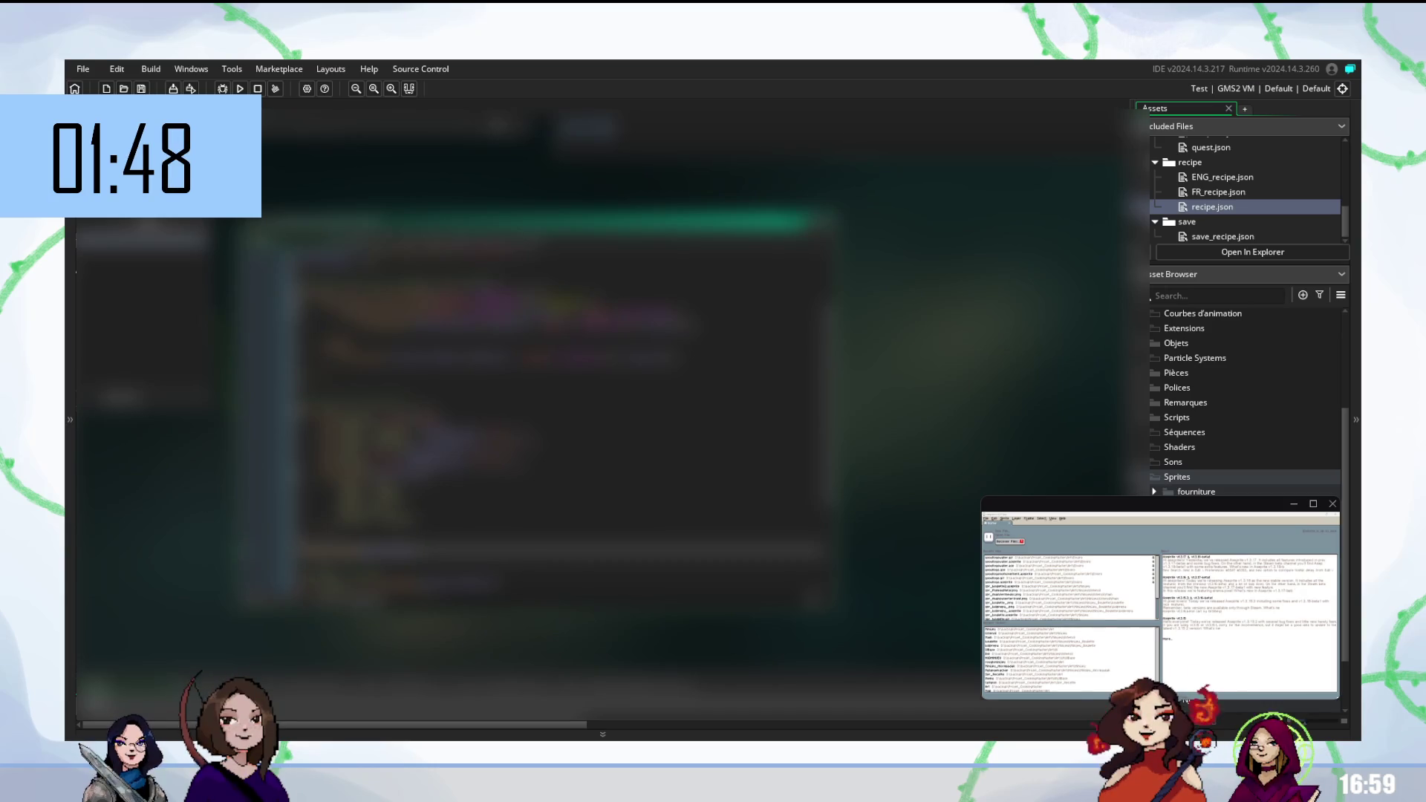
Run the game twice with F5, exposing the unexpected '&&' error at line 17
key("F5")
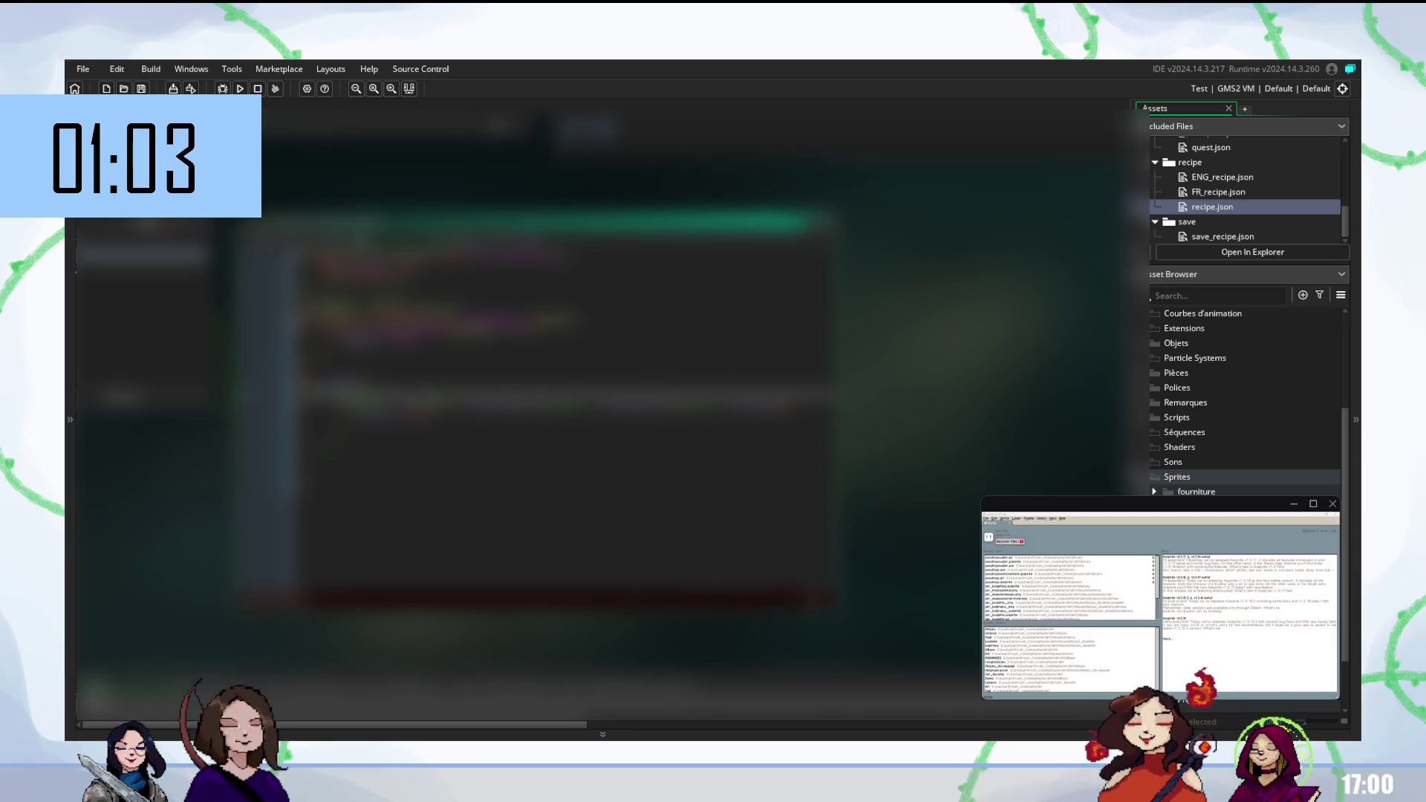
key("Return")
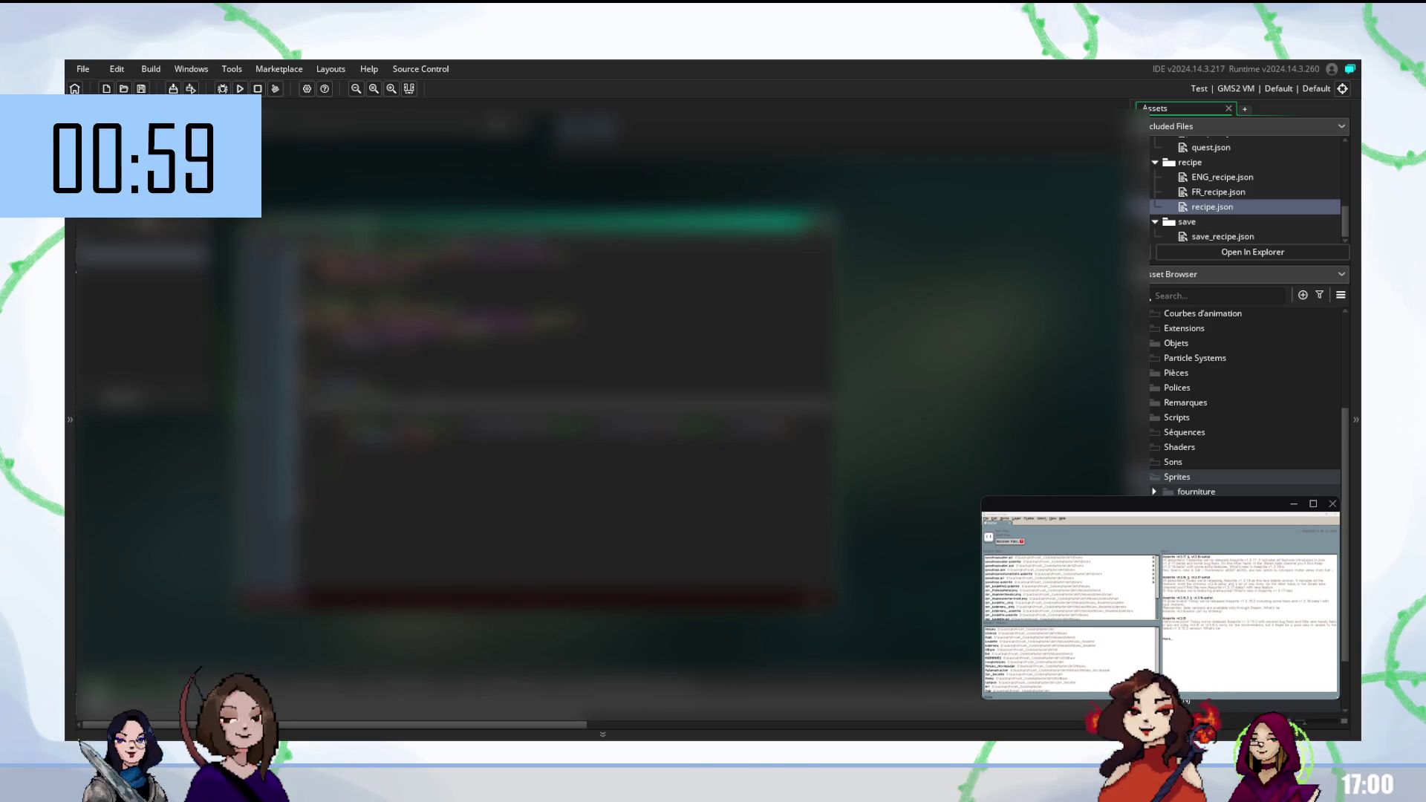
key("F5")
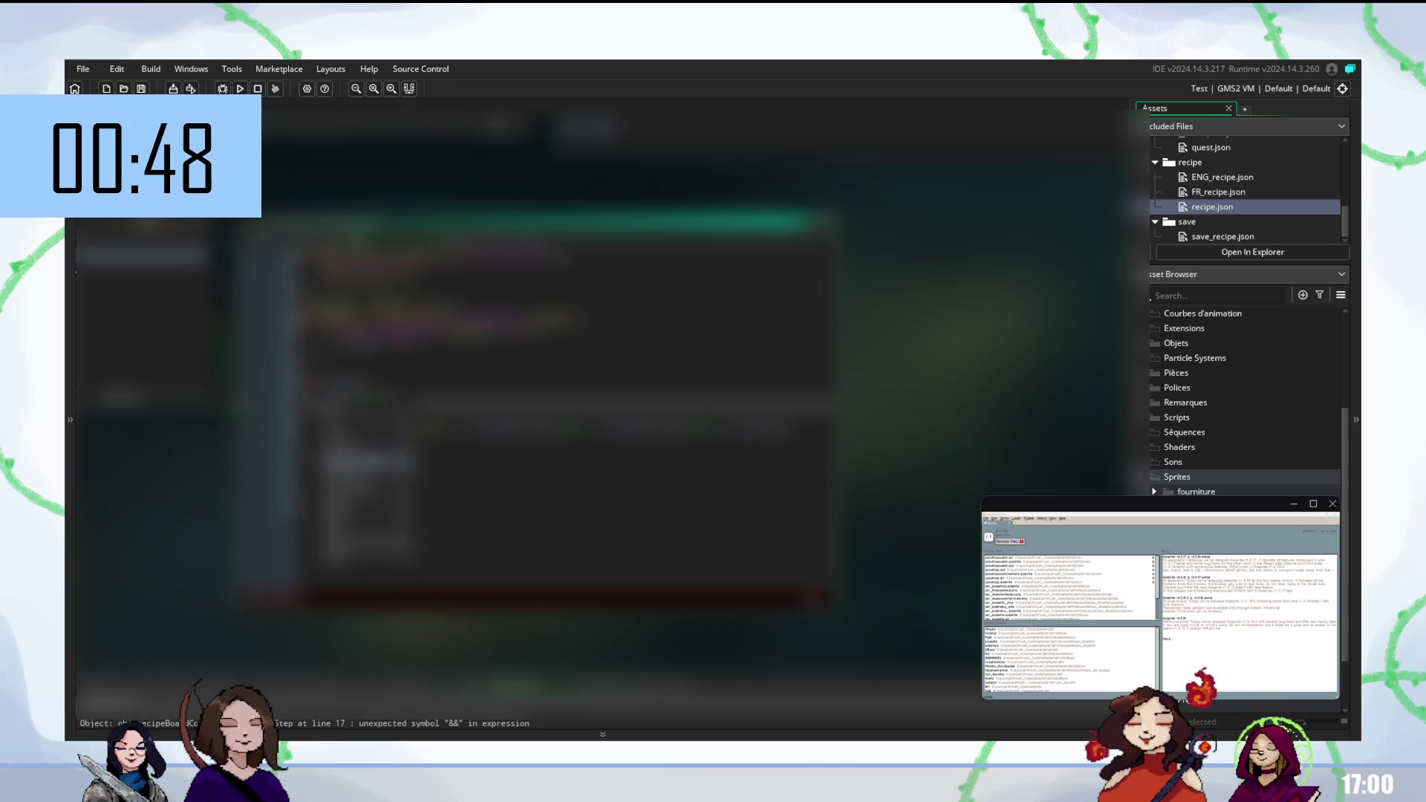
Accept the autocomplete suggestion on the current script line
key("Return")
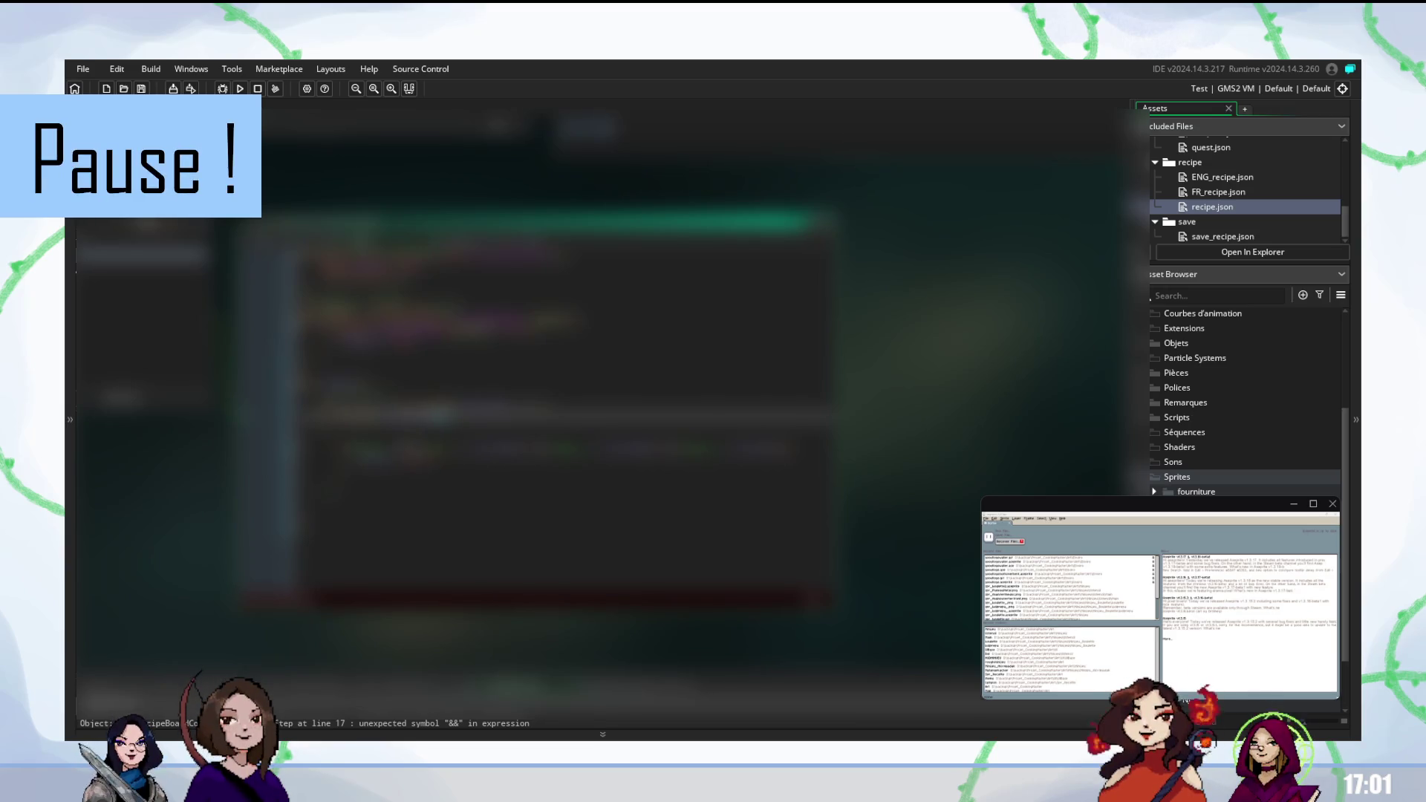
Fix the faulty expression lines near line 17, then rebuild and run the game
left_click(435, 449)
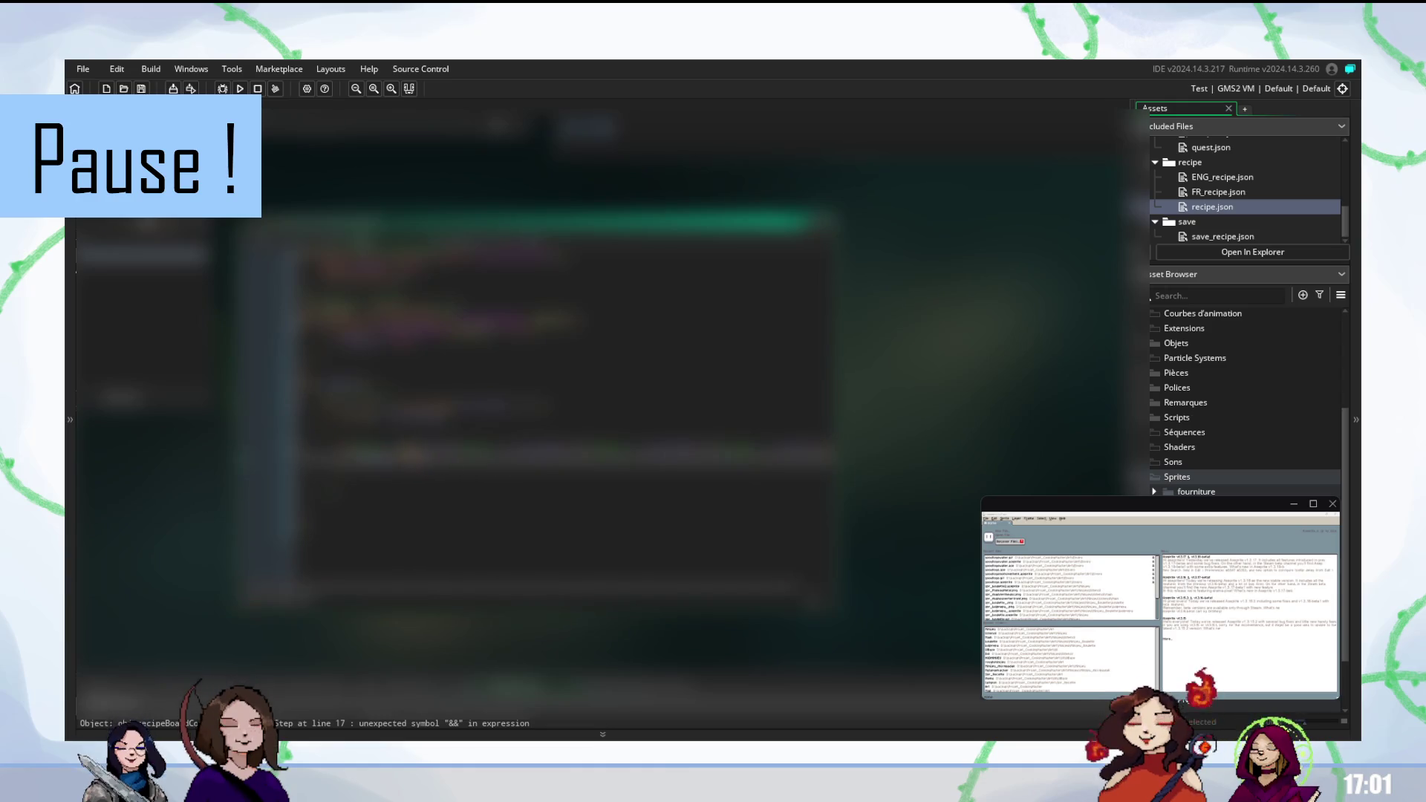
key("Up")
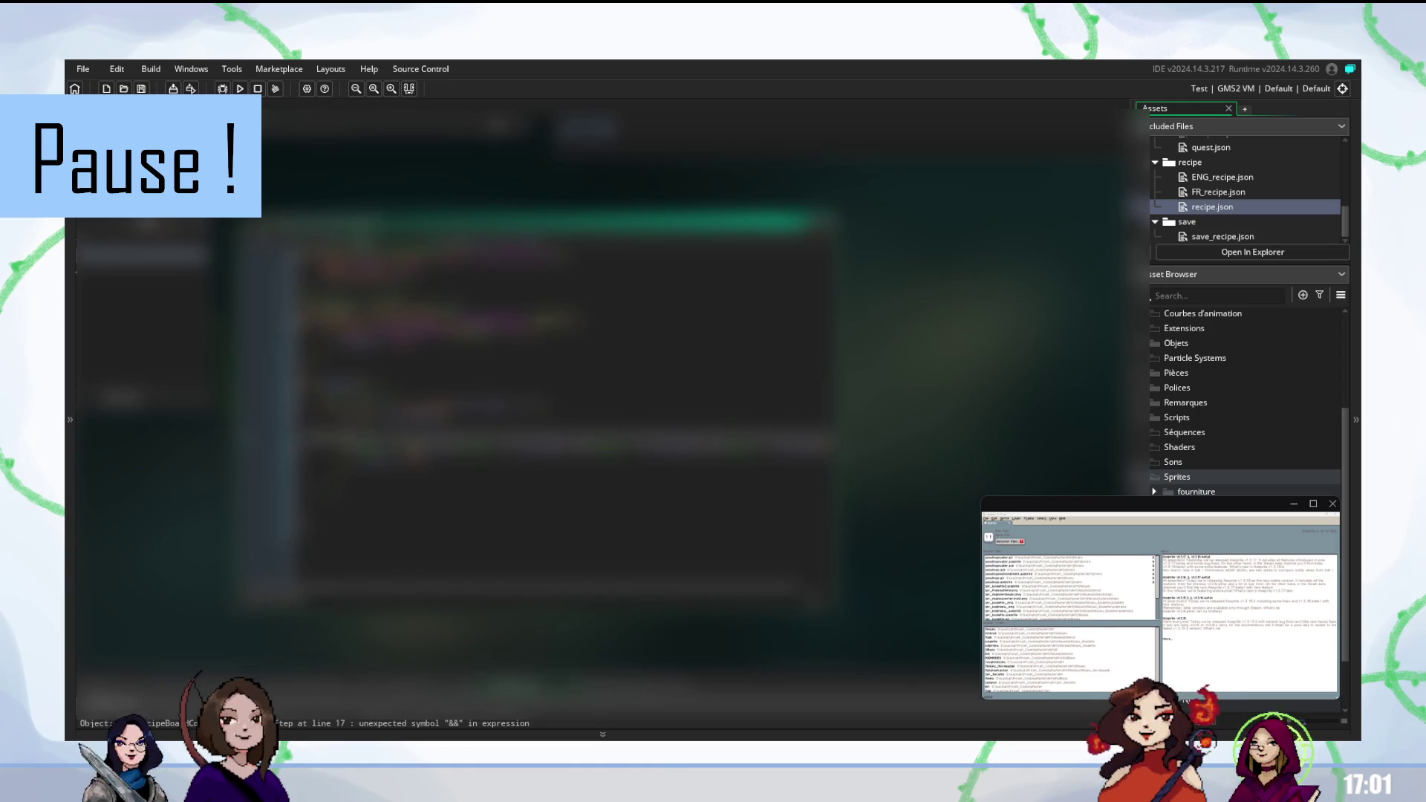
left_click(446, 422)
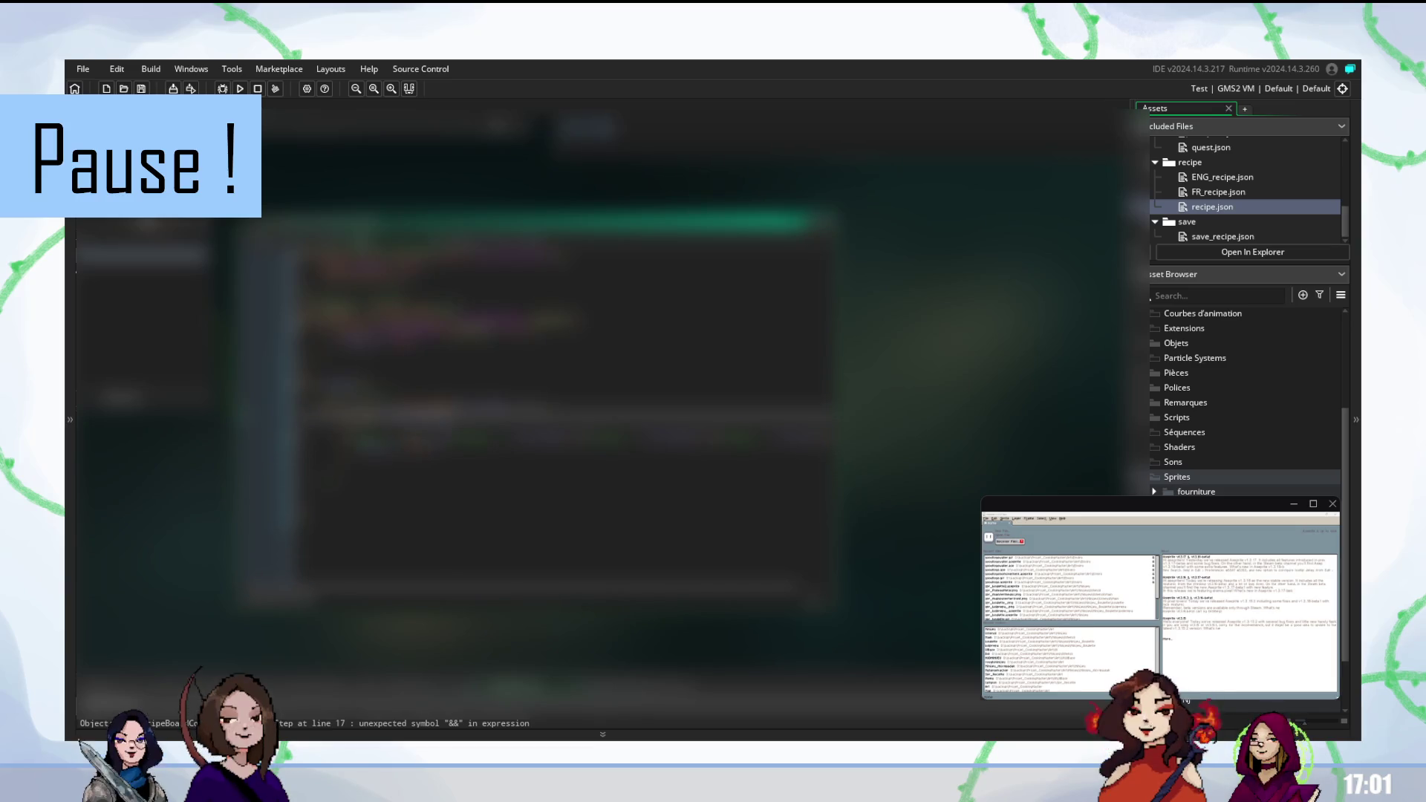
left_click(446, 461)
left_click(445, 473)
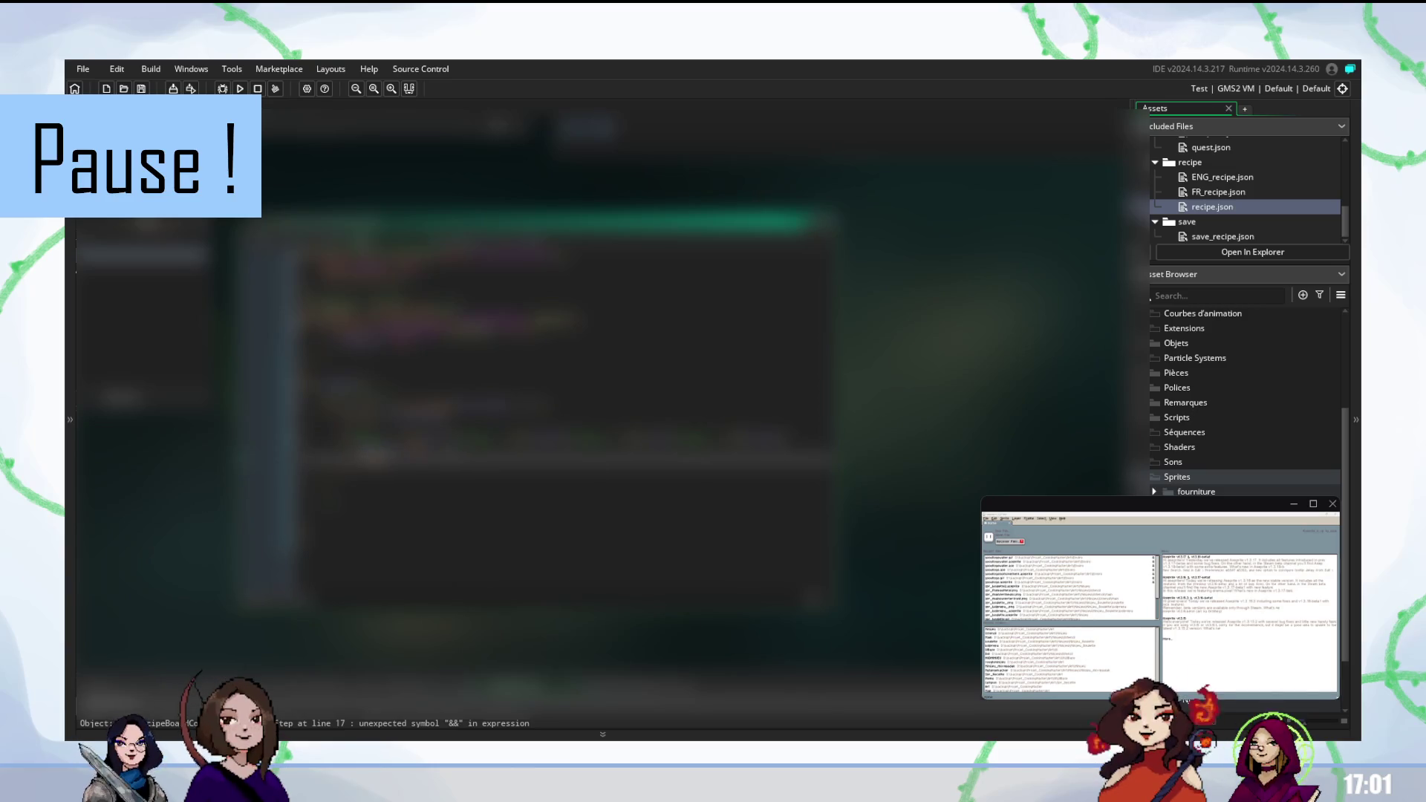
key("F5")
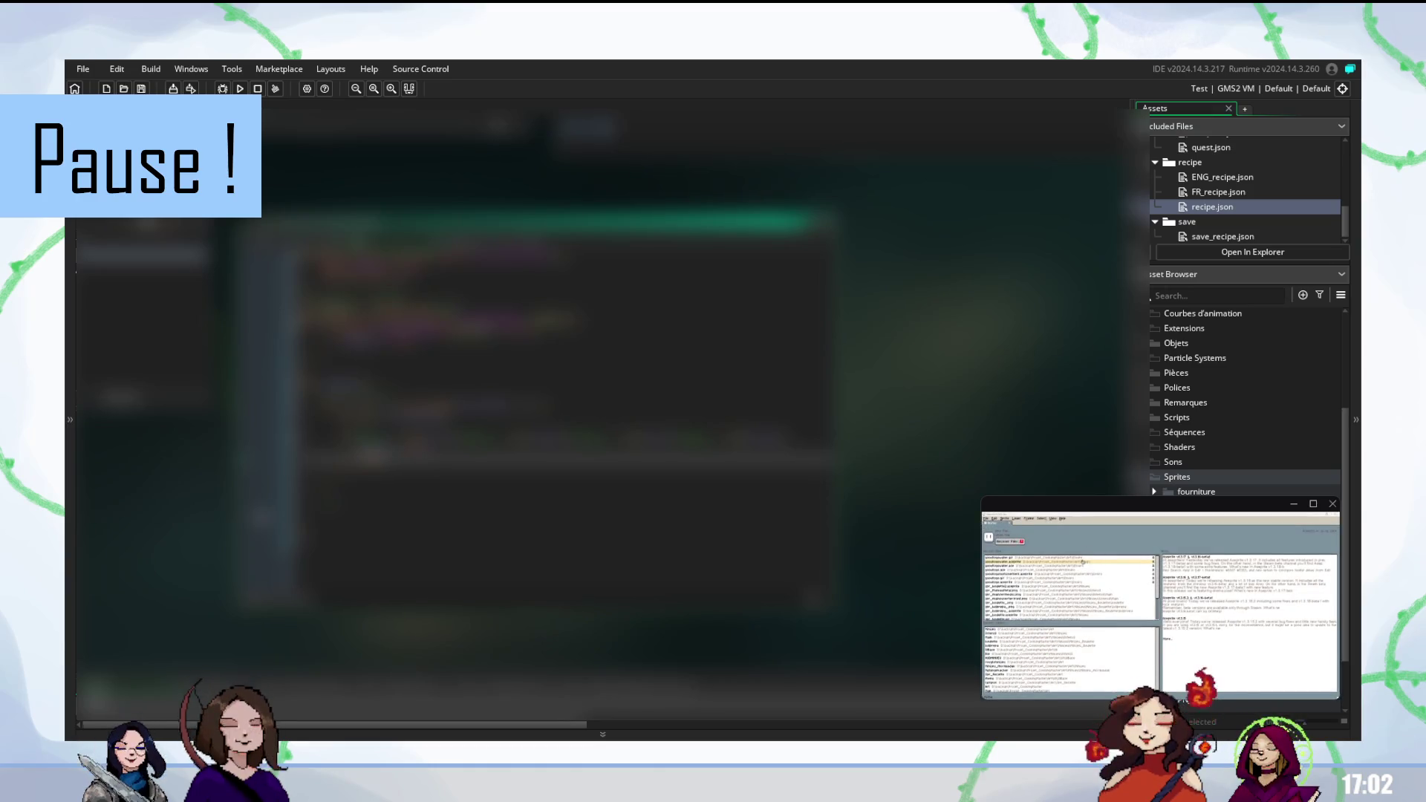
scroll(1021, 601, "down", 5)
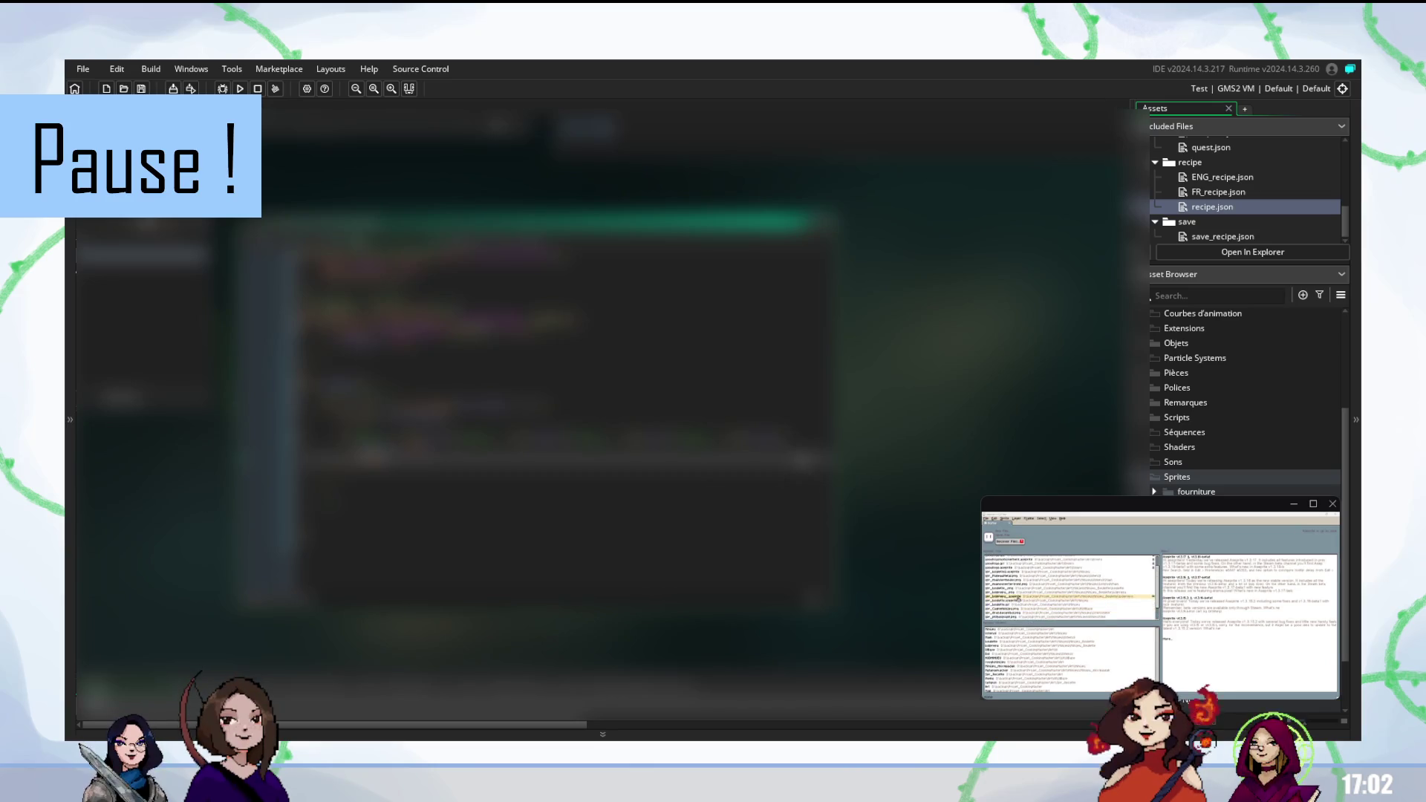
left_click(1014, 591)
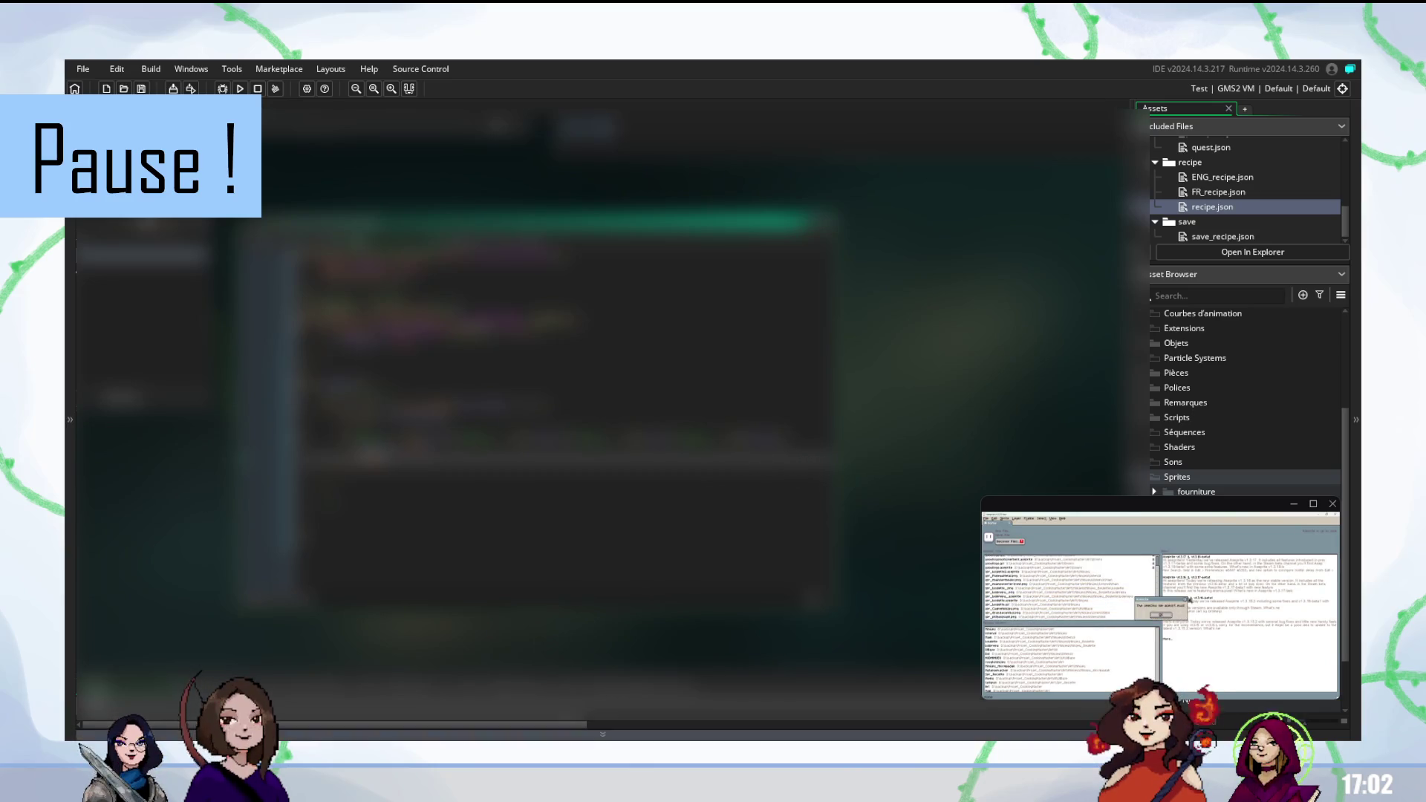
left_click(1079, 602)
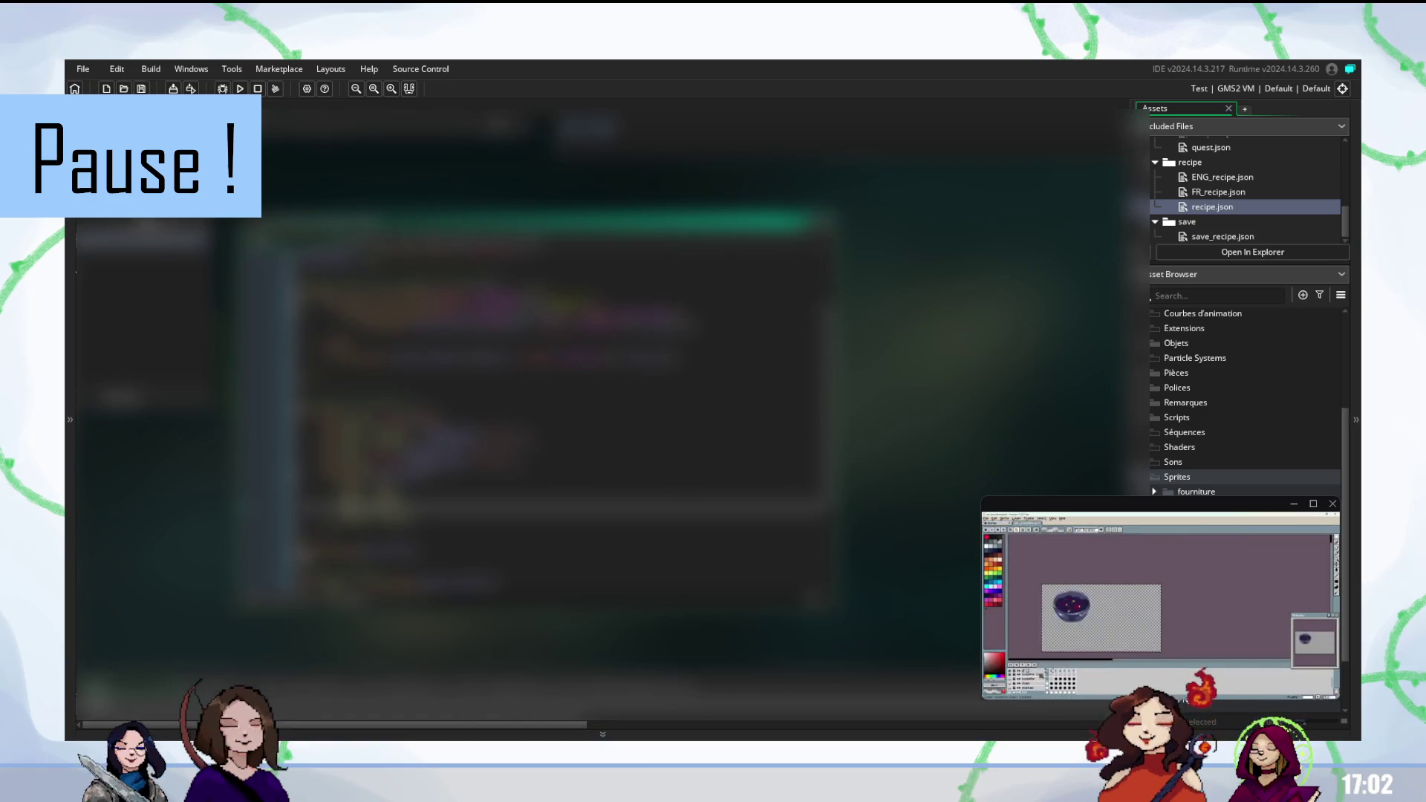
key("F5")
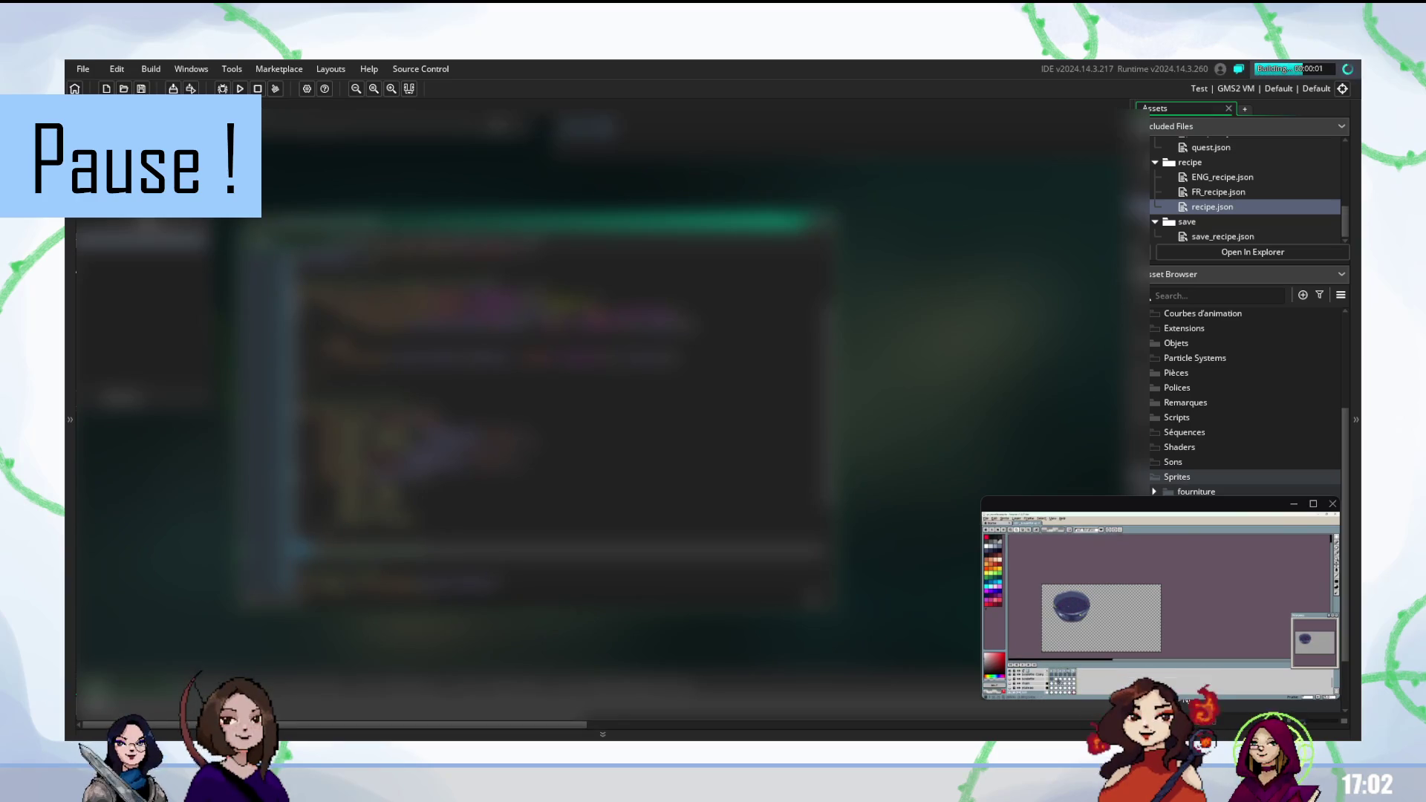